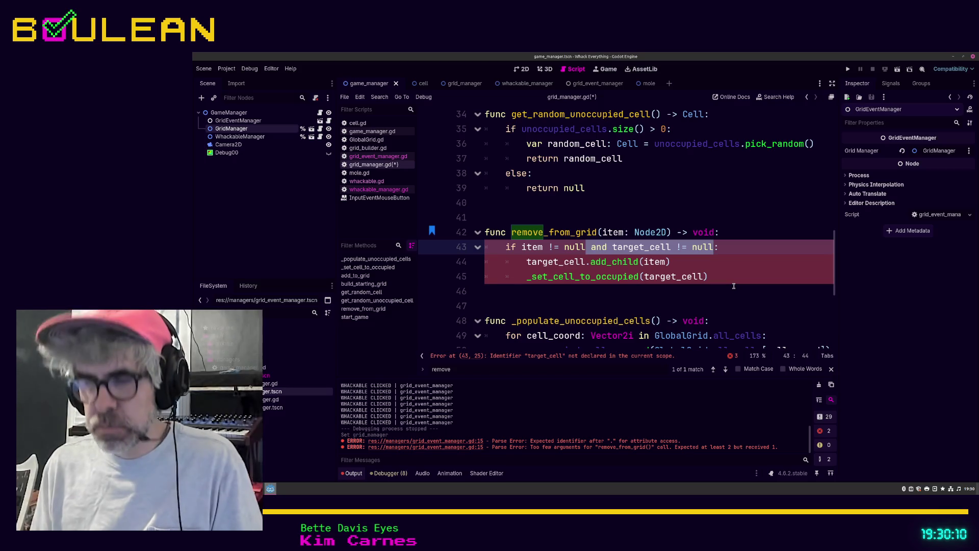
# Step: Rewrite line 43's if condition to check item.parent_cell != null instead of target_cell
pyautogui.write('and ')
pyautogui.write('item.p')
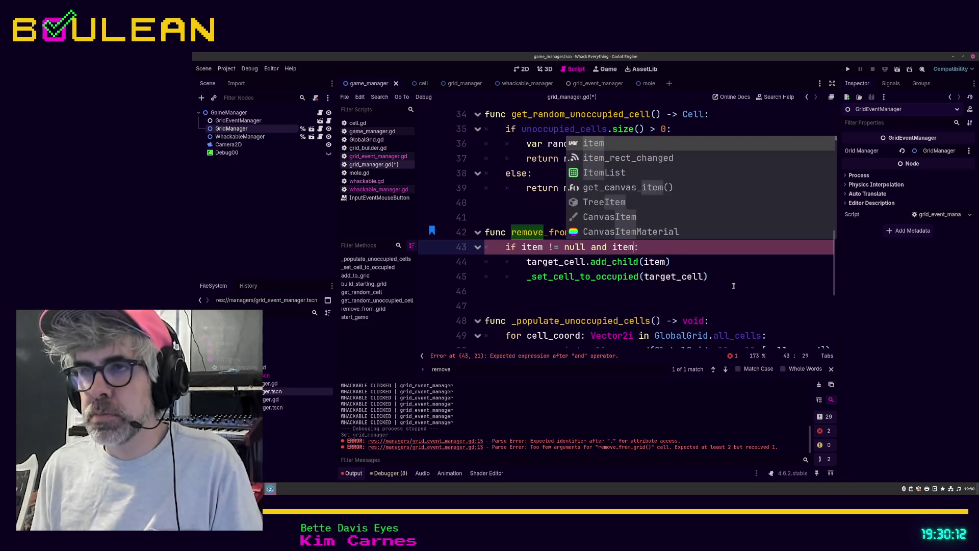
pyautogui.write('ar')
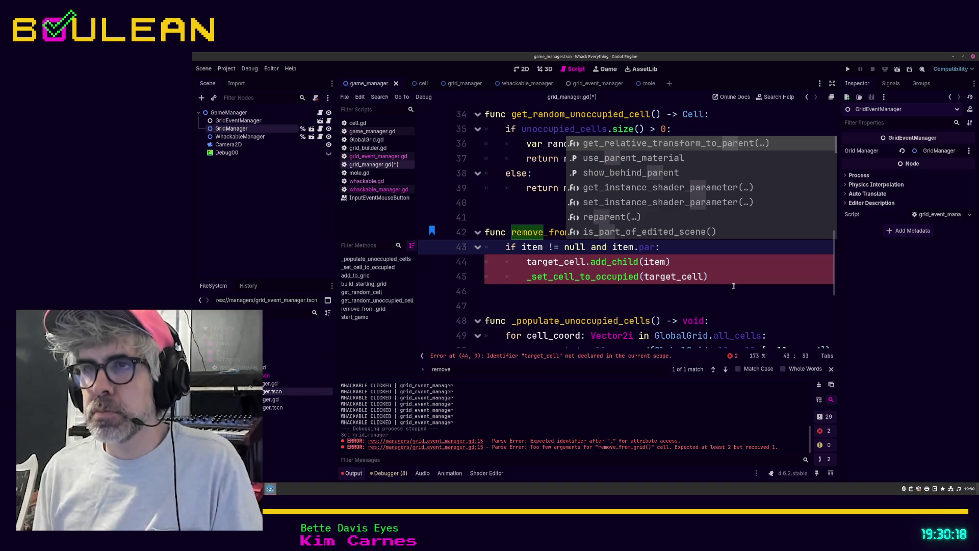
pyautogui.click(731, 284)
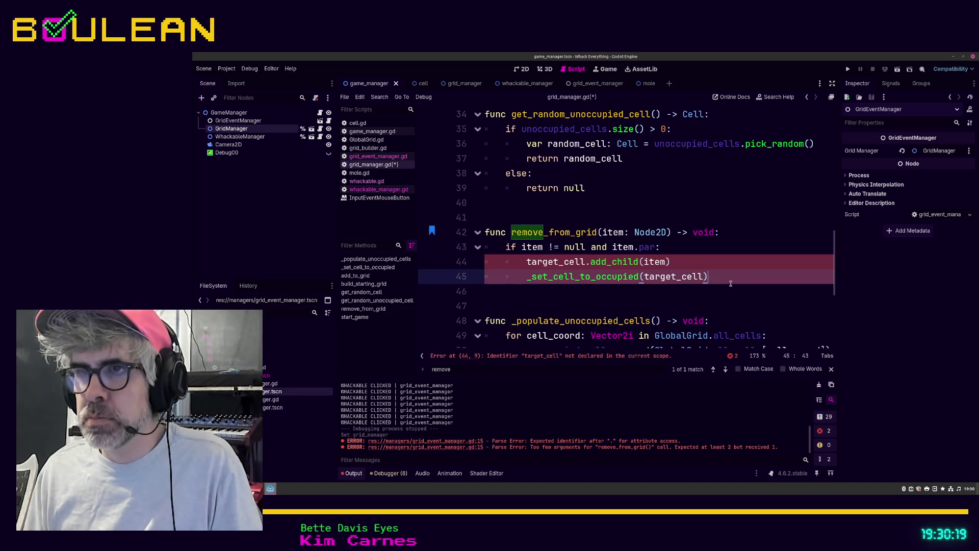
pyautogui.click(657, 248)
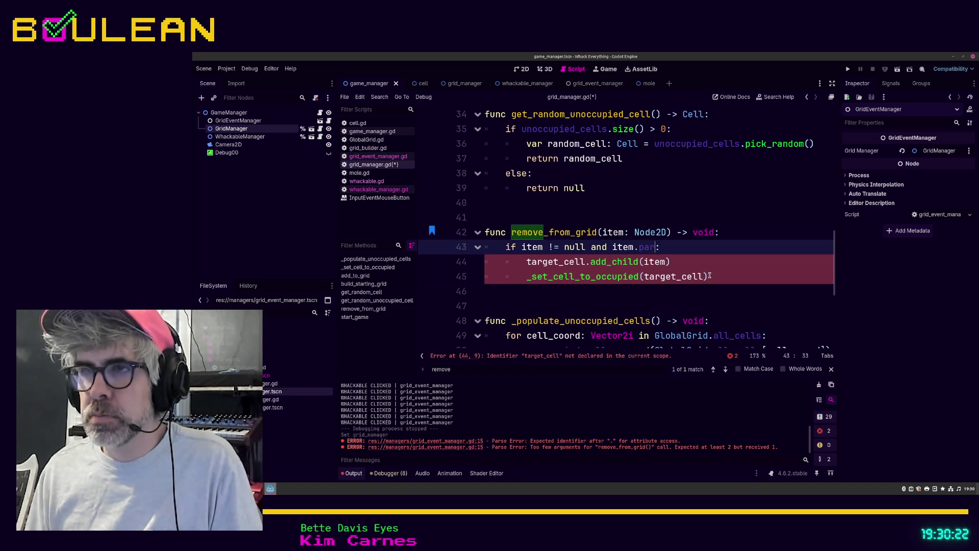
pyautogui.write('ent_ce')
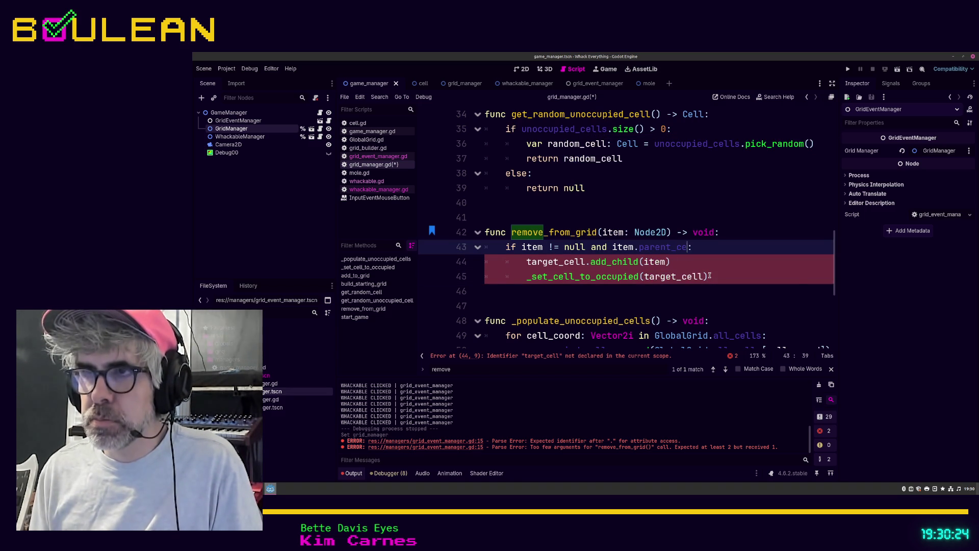
pyautogui.write('ll')
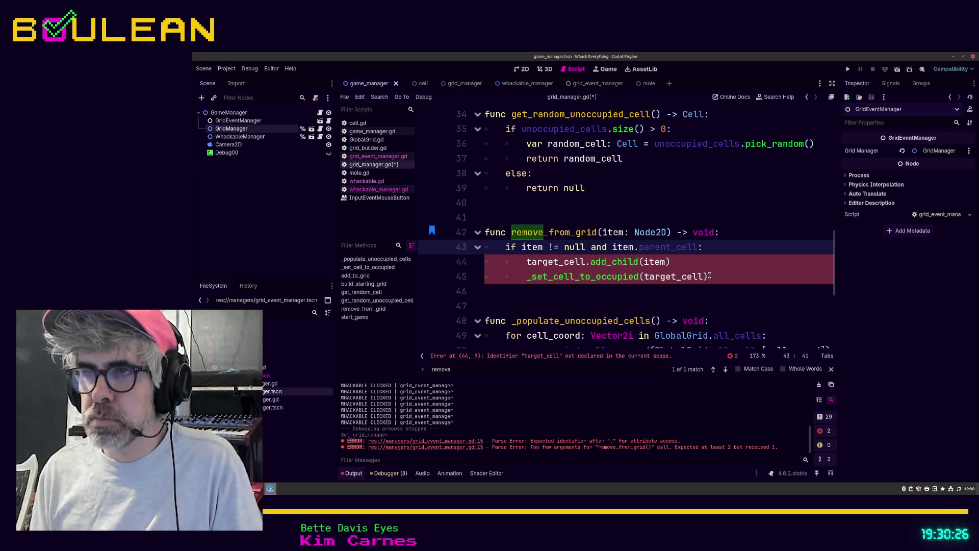
pyautogui.write(' != ')
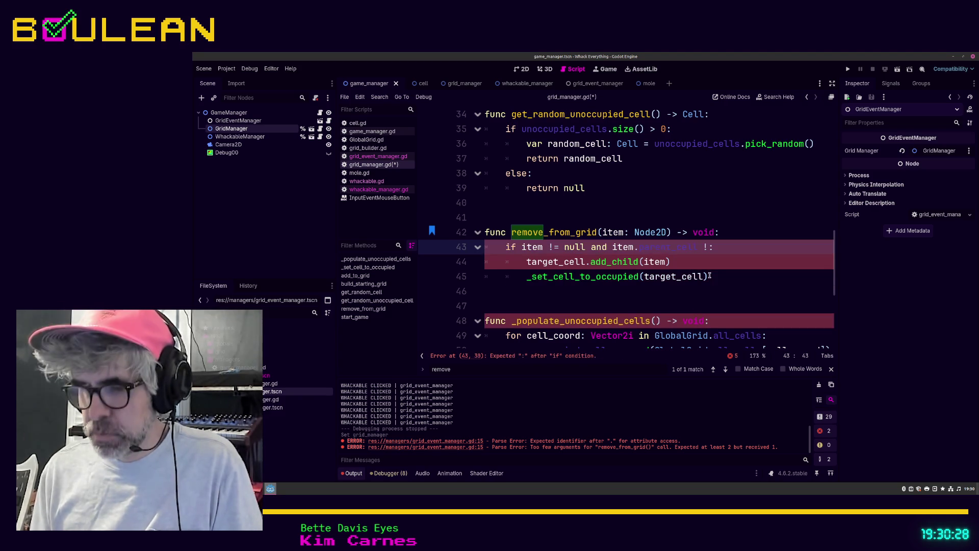
pyautogui.write('null')
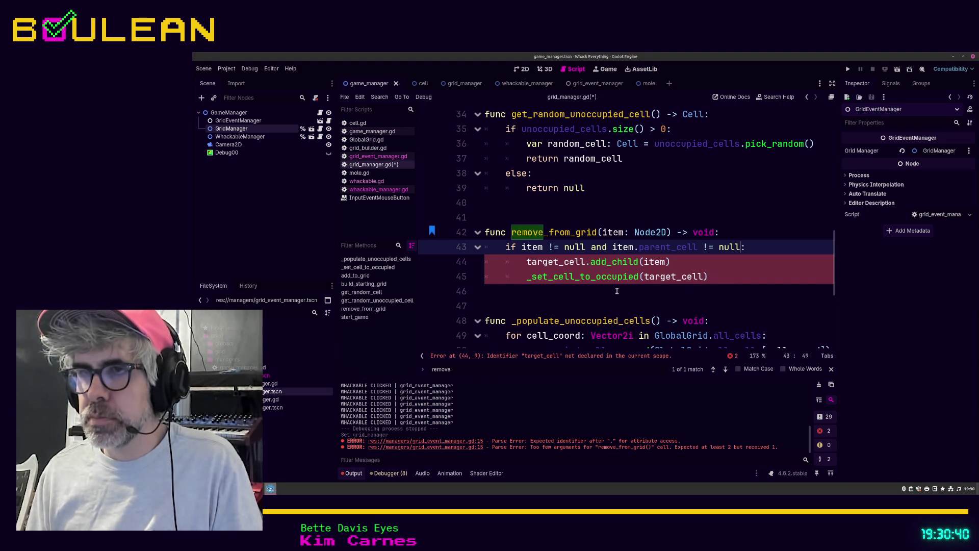
# Step: Comment out the _set_cell_to_occupied call, add _set_cell_to_unoccupied() below it, and search for '_set_cel'
pyautogui.click(723, 281)
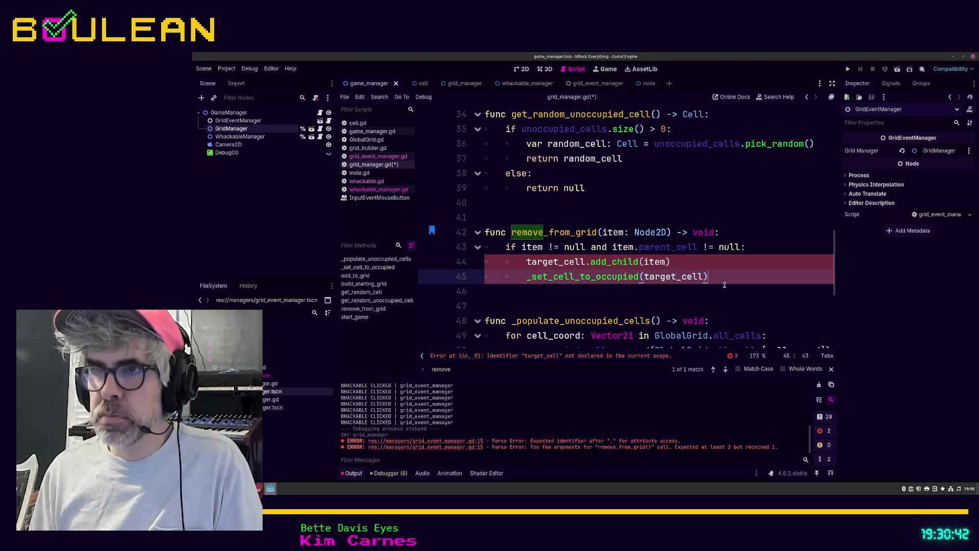
pyautogui.hotkey('ctrl', 'k')
pyautogui.press('Return')
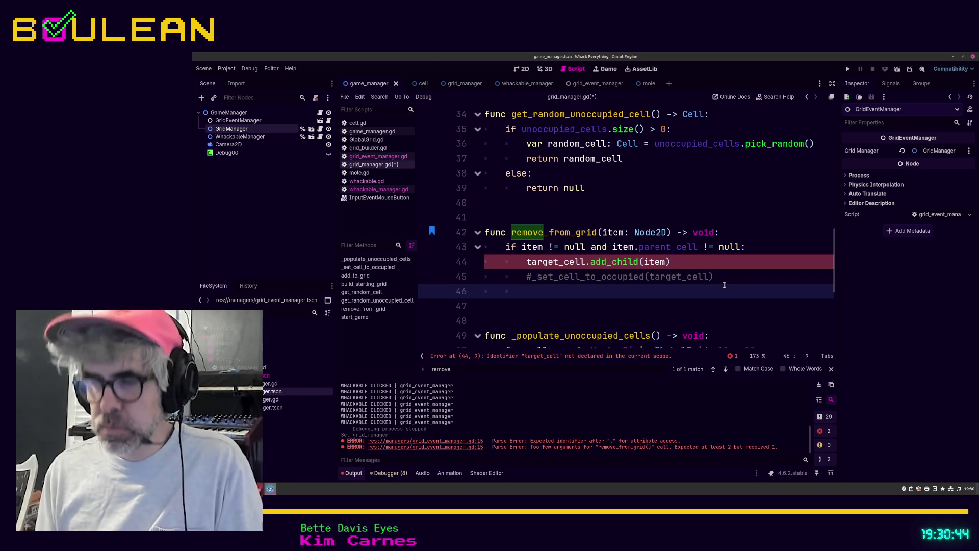
pyautogui.write('_set')
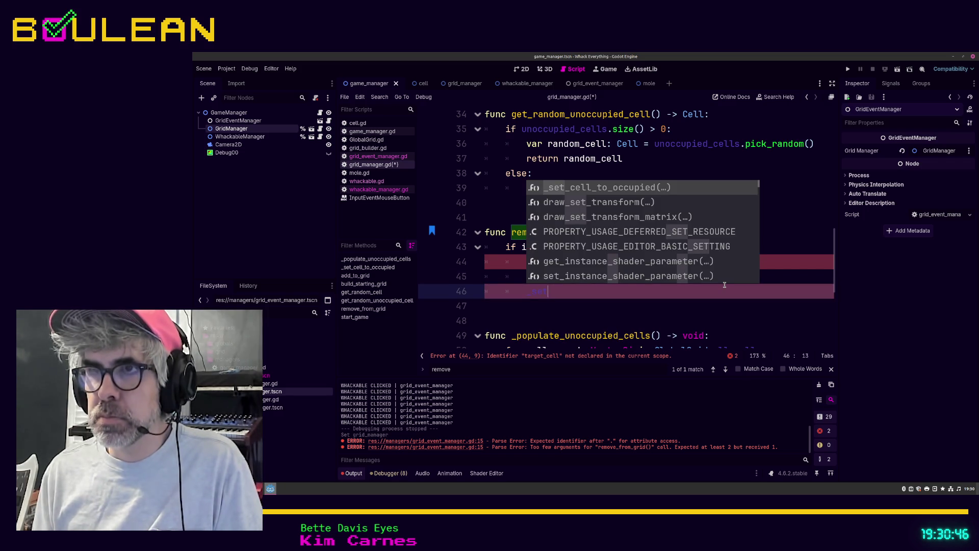
pyautogui.write('_')
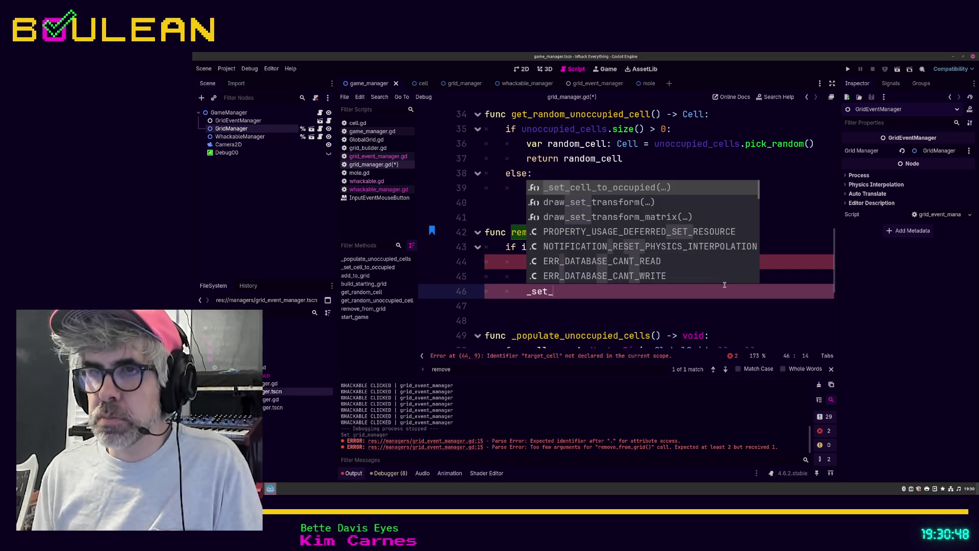
pyautogui.write('cell_to')
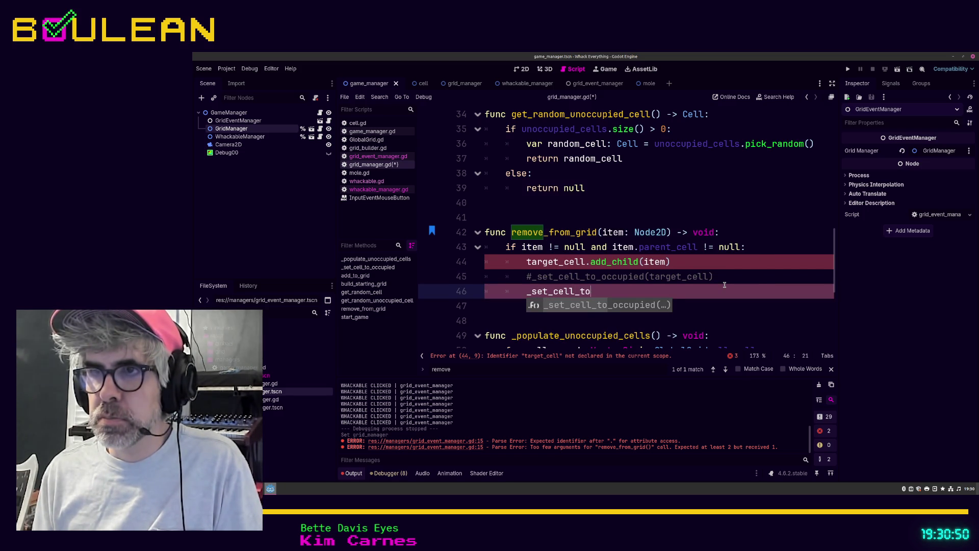
pyautogui.write('_unoc')
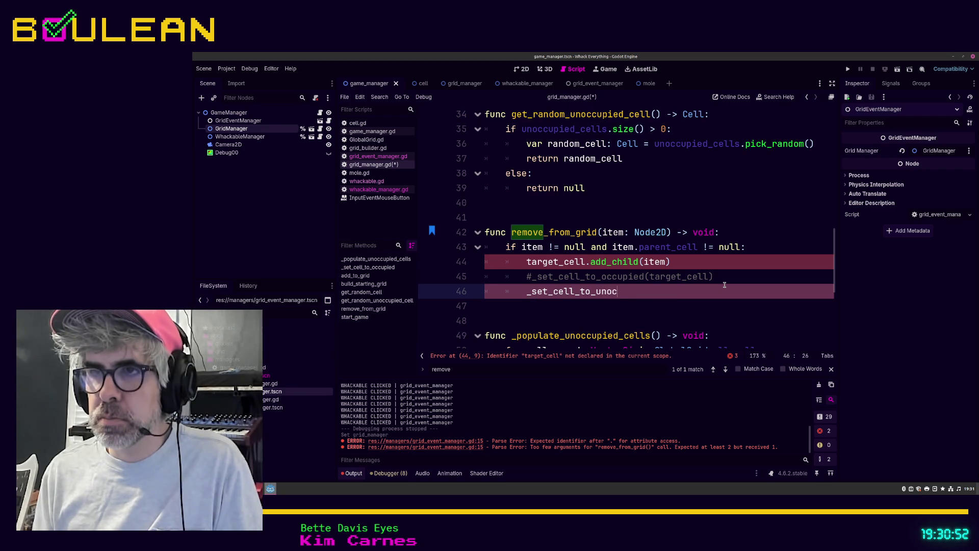
pyautogui.write('cupied()')
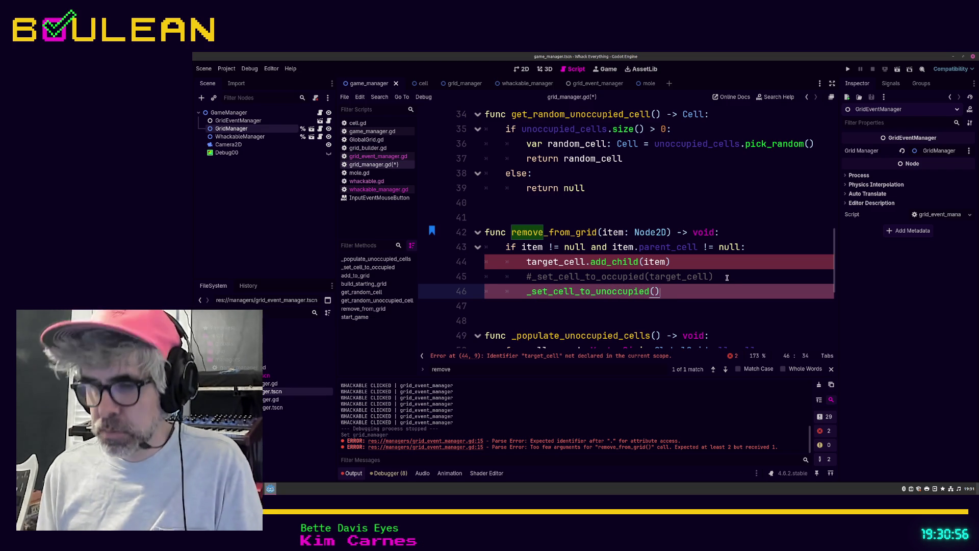
pyautogui.hotkey('ctrl', 'f')
pyautogui.write('_set_cel')
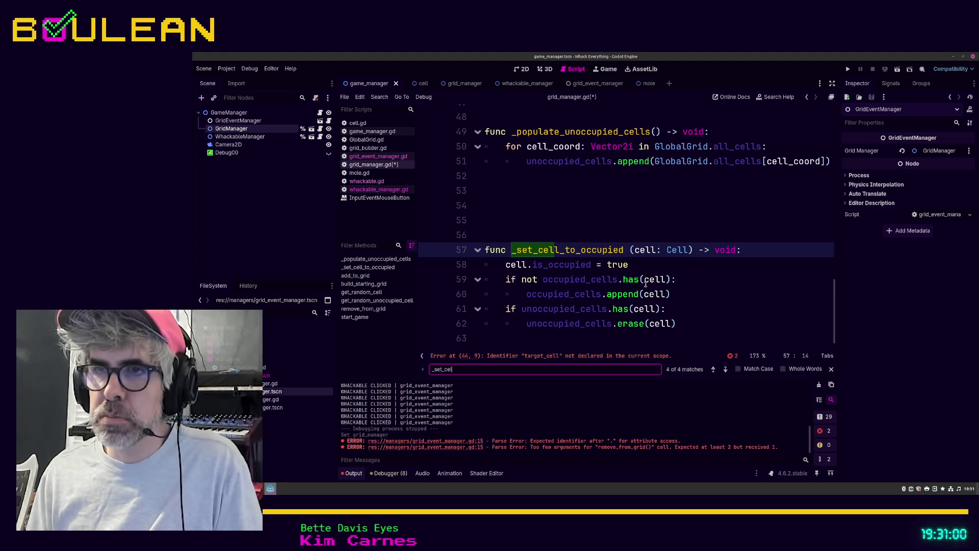
# Step: Write func _set_cell_to_unoccupied(cell: Cell) -> void: whose body sets cell.is_occupied = false
pyautogui.click(608, 339)
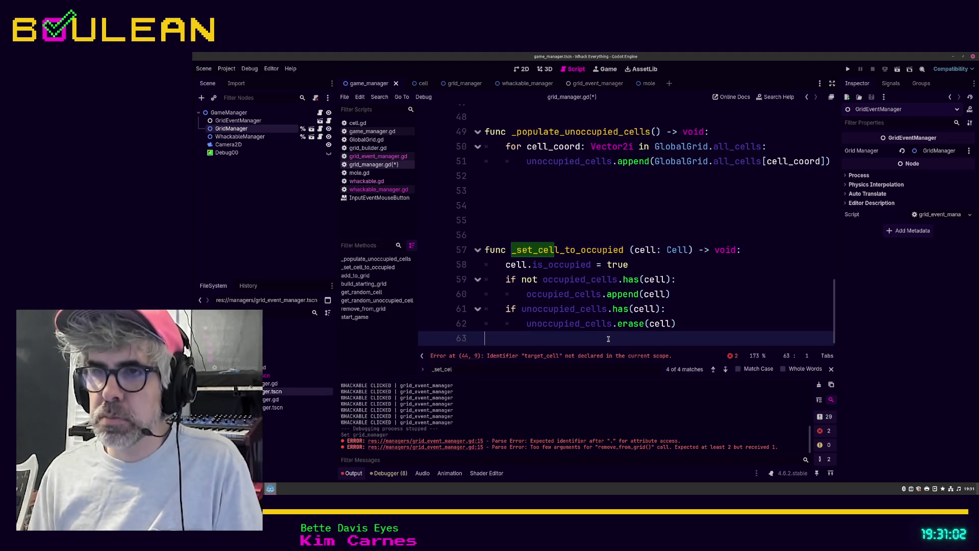
pyautogui.press('Return')
pyautogui.press('Return')
pyautogui.write('f')
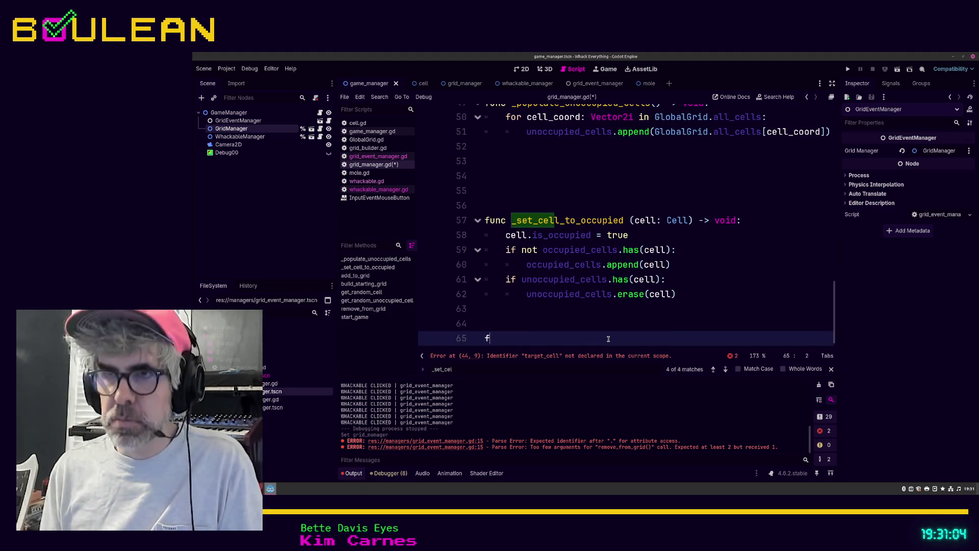
pyautogui.write('unc _set_cell')
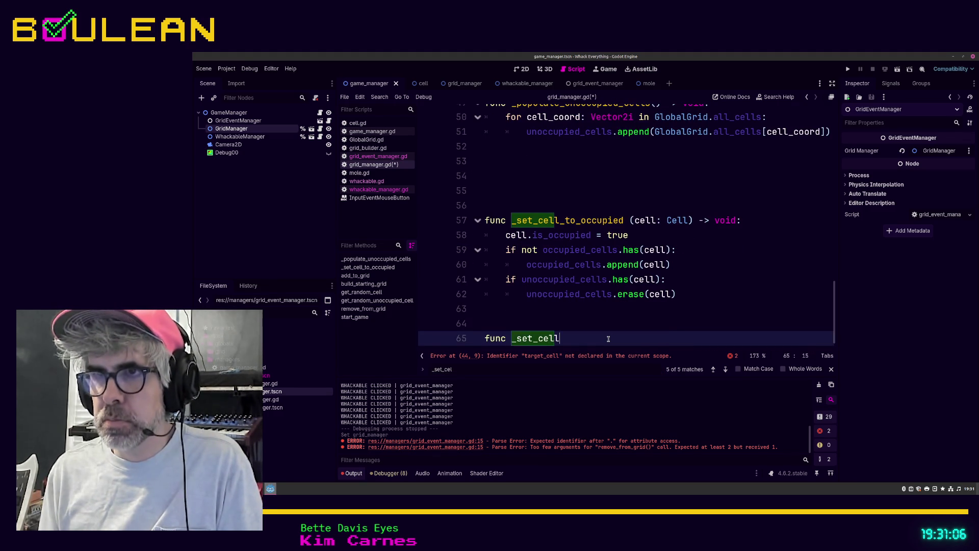
pyautogui.write('_to_un')
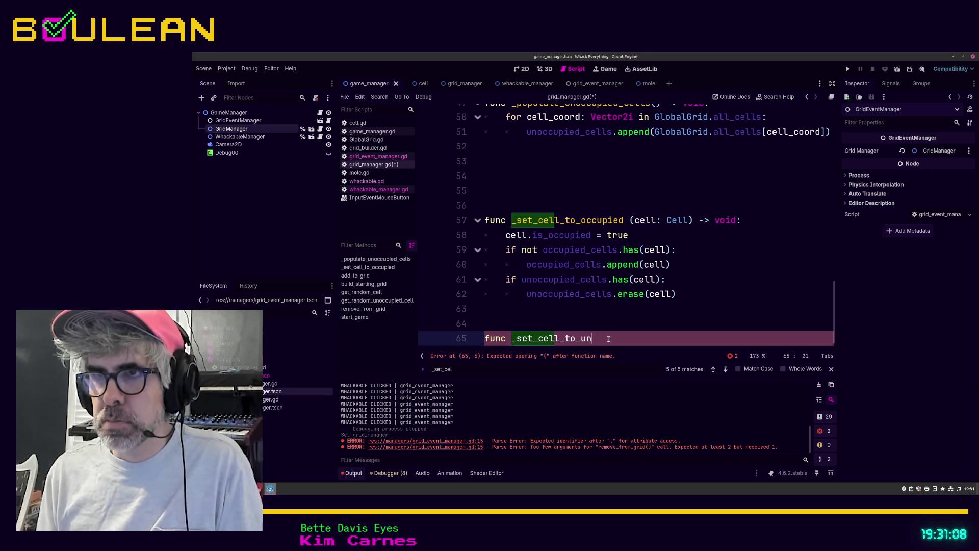
pyautogui.write('occupie')
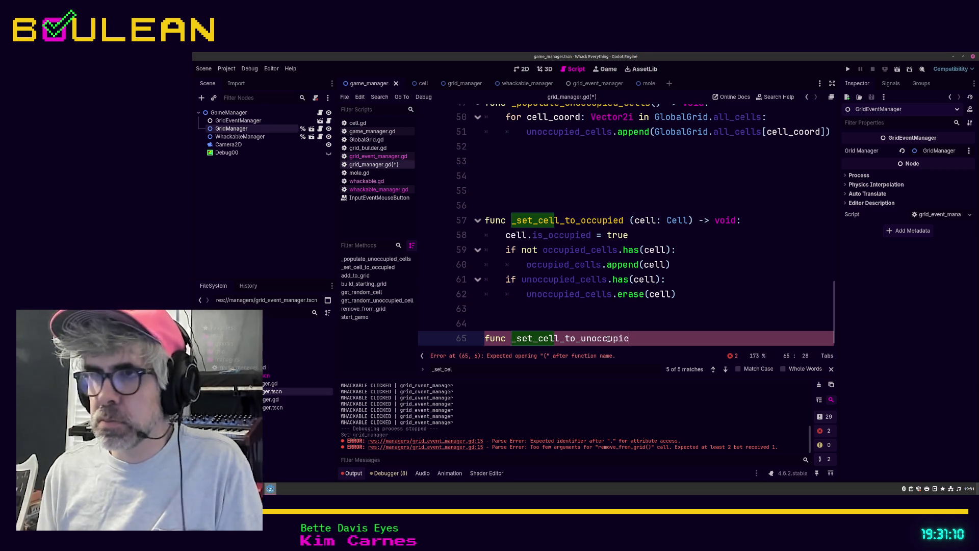
pyautogui.write('d(cell:')
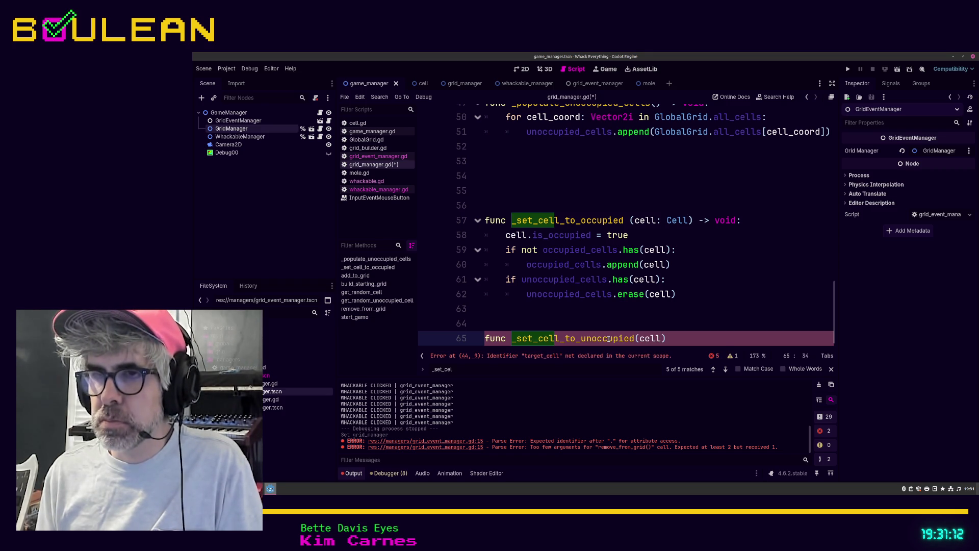
pyautogui.write(' Cell)')
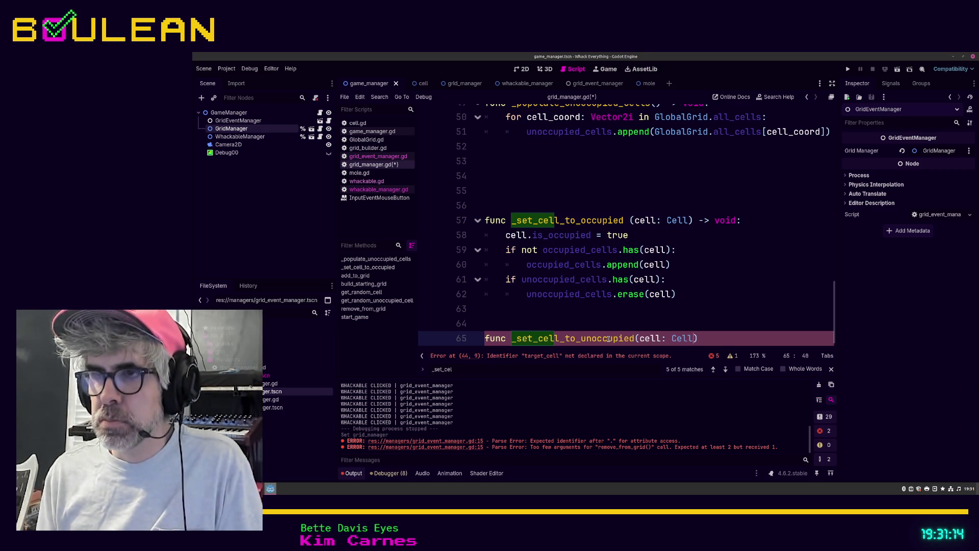
pyautogui.press('BackSpace')
pyautogui.press('BackSpace')
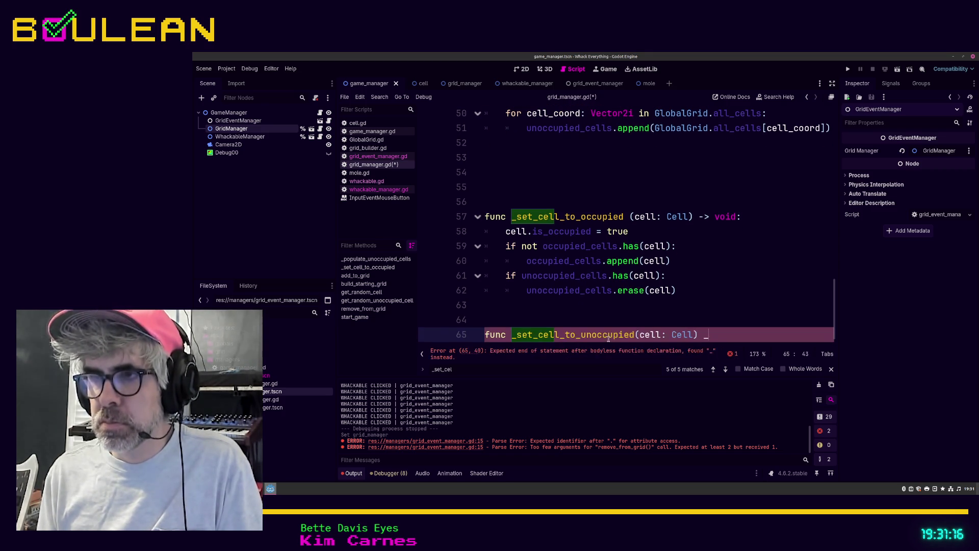
pyautogui.write('> void')
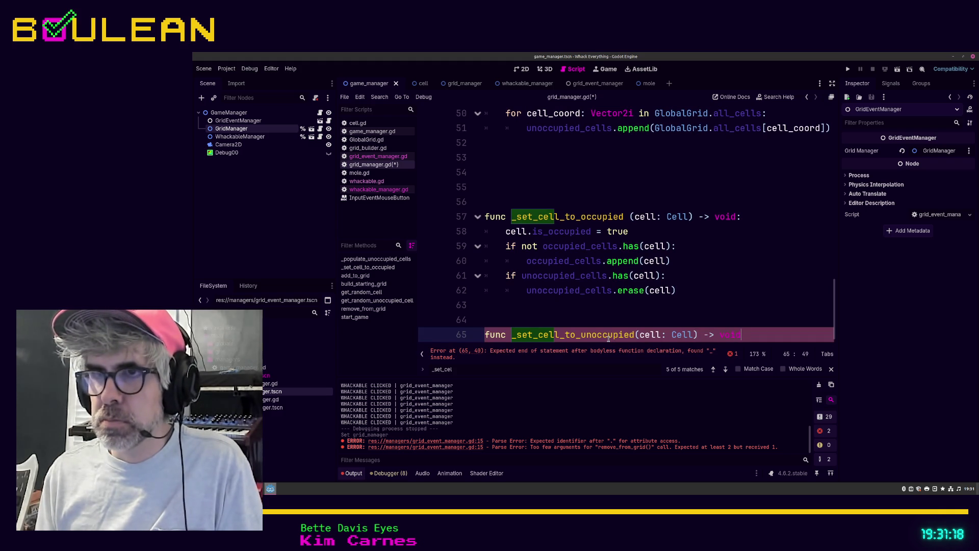
pyautogui.write(':')
pyautogui.press('Return')
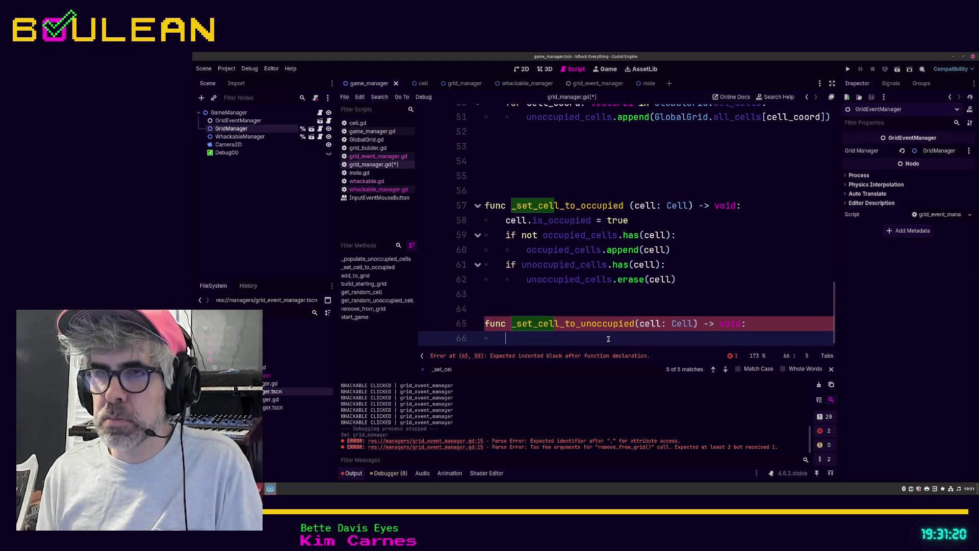
pyautogui.write('cel')
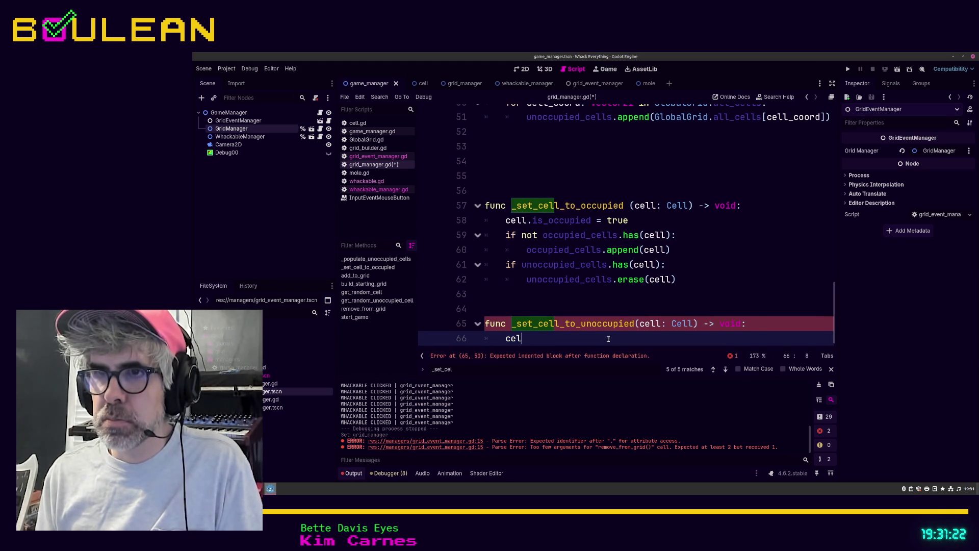
pyautogui.write('l.is')
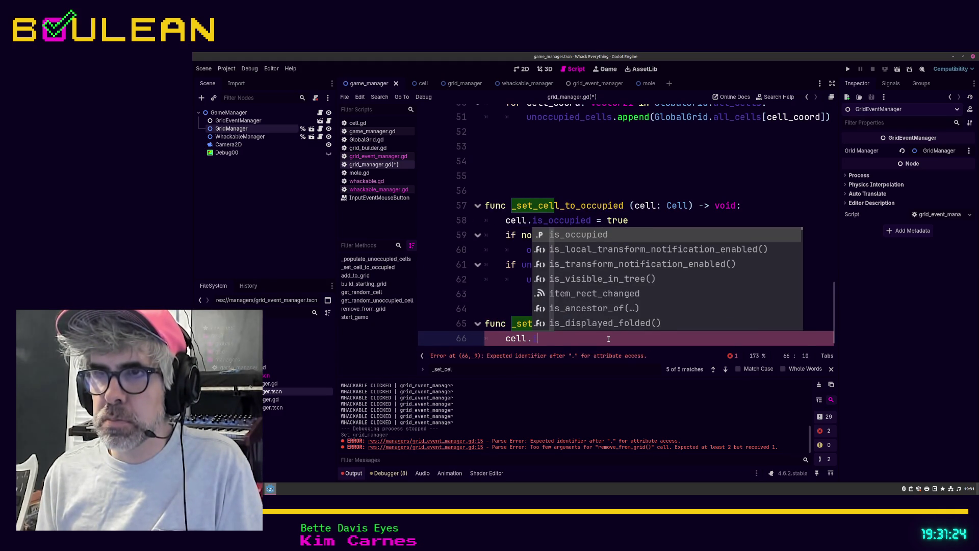
pyautogui.press('Return')
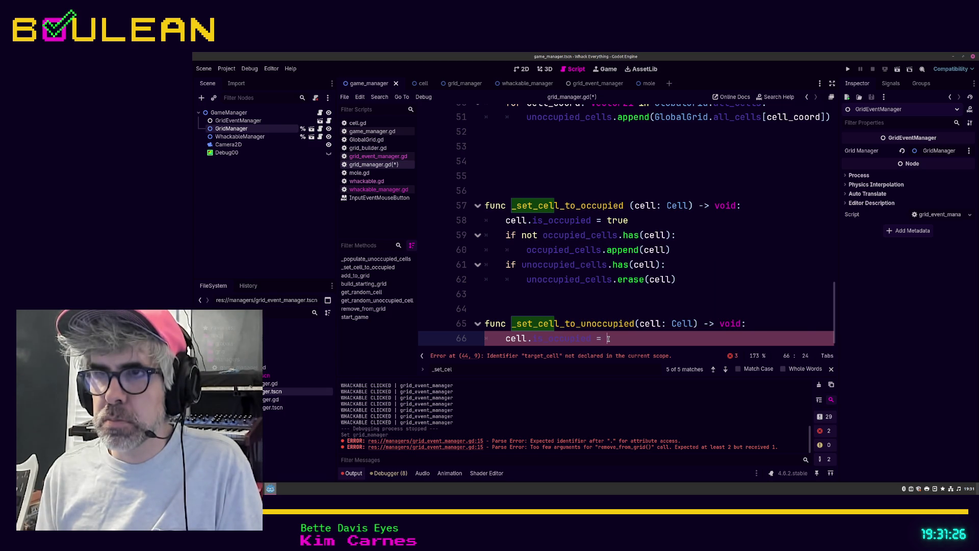
pyautogui.write('false')
pyautogui.press('Return')
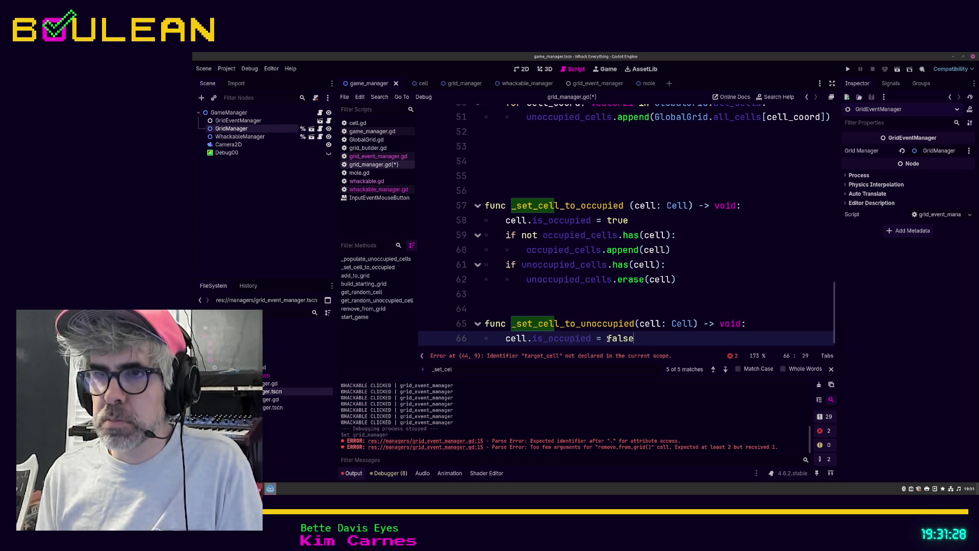
pyautogui.press('Return')
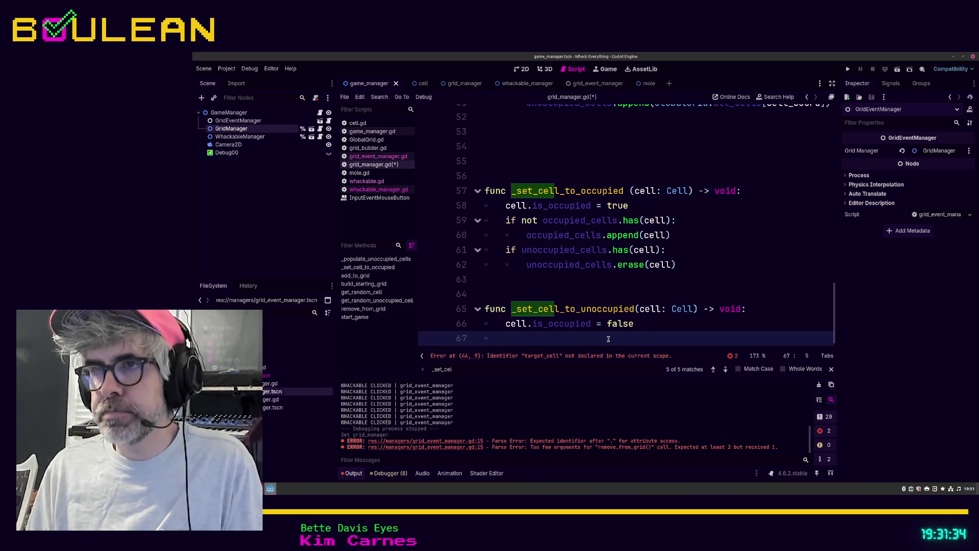
# Step: Add erase(cell) lines for occupied_cells and unoccupied_cells in _set_cell_to_unoccupied
pyautogui.write('if not')
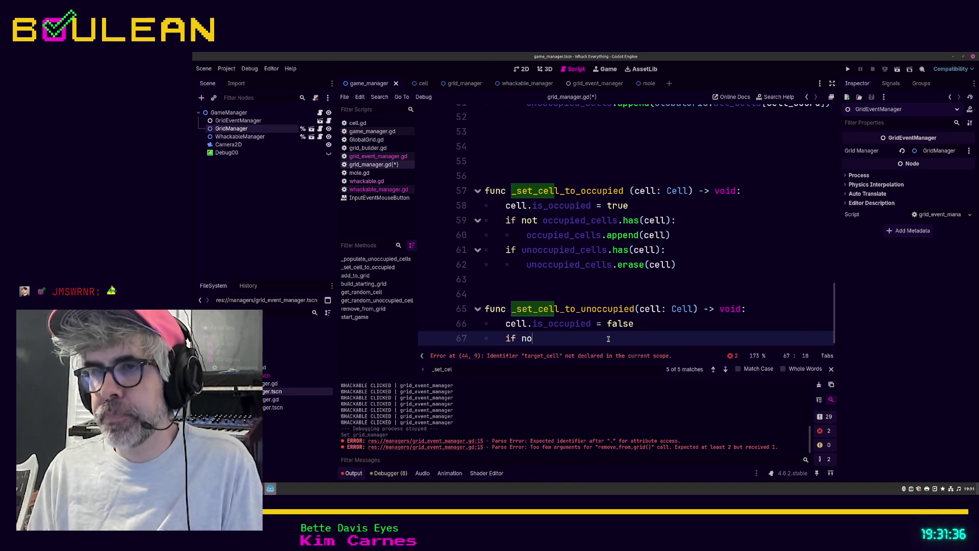
pyautogui.press('BackSpace')
pyautogui.press('BackSpace')
pyautogui.press('BackSpace')
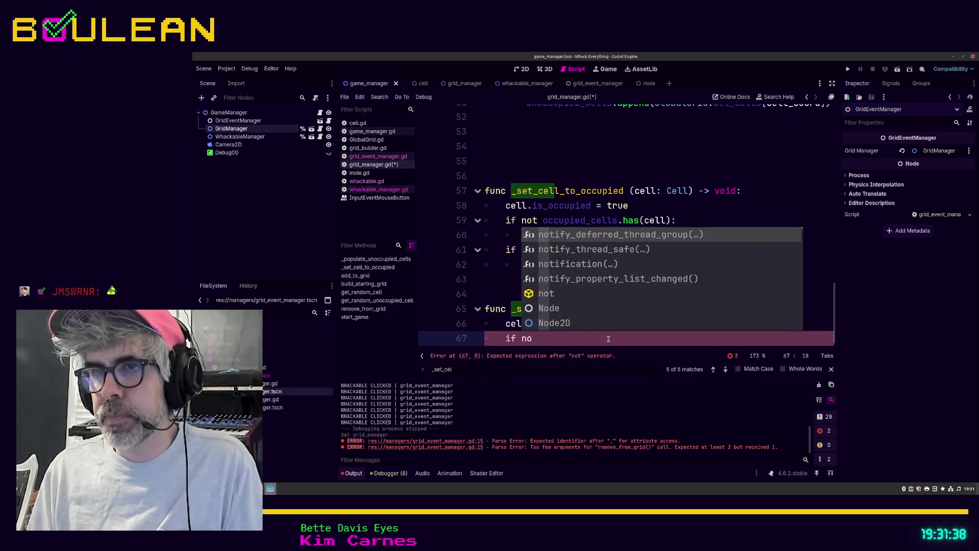
pyautogui.press('BackSpace')
pyautogui.press('BackSpace')
pyautogui.press('BackSpace')
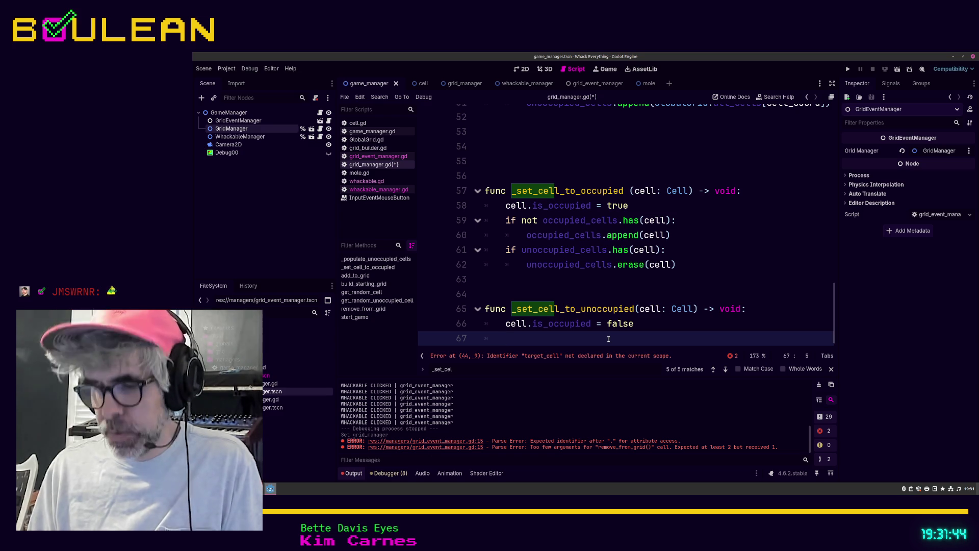
pyautogui.write('occupied_ce')
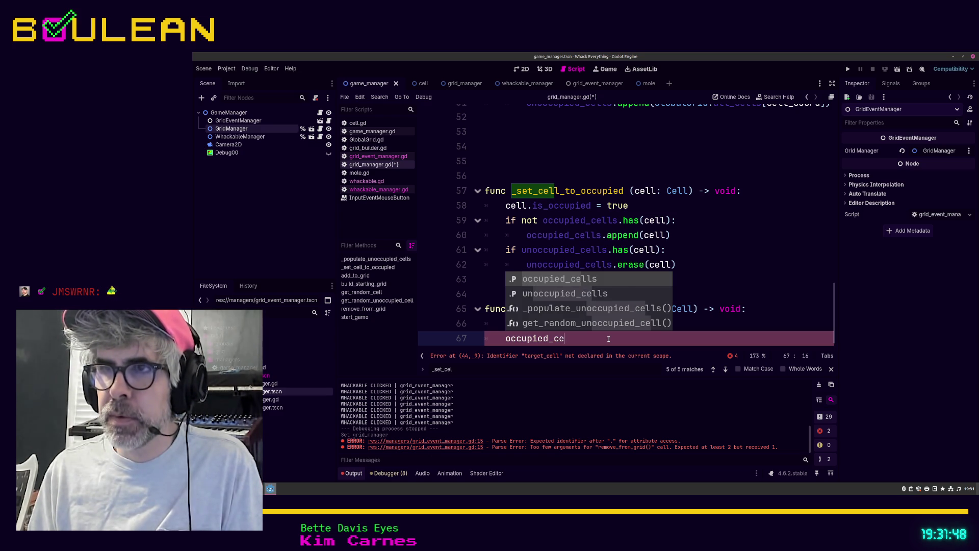
pyautogui.press('Return')
pyautogui.write('er')
pyautogui.press('Return')
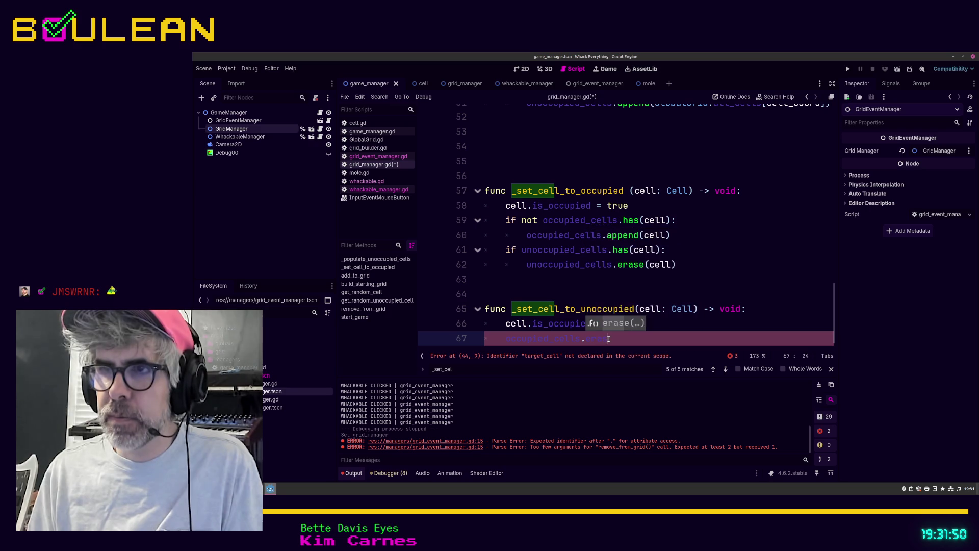
pyautogui.write('cell)')
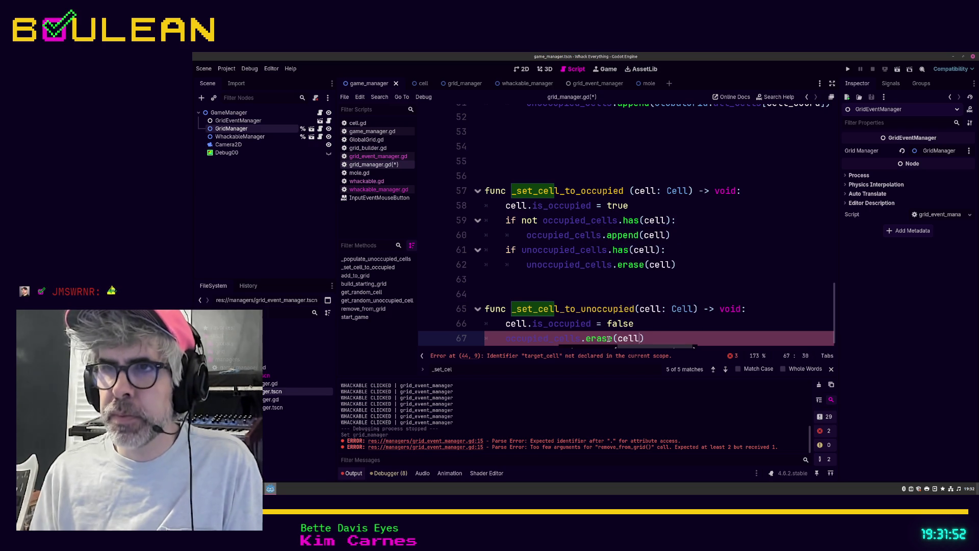
pyautogui.press('Return')
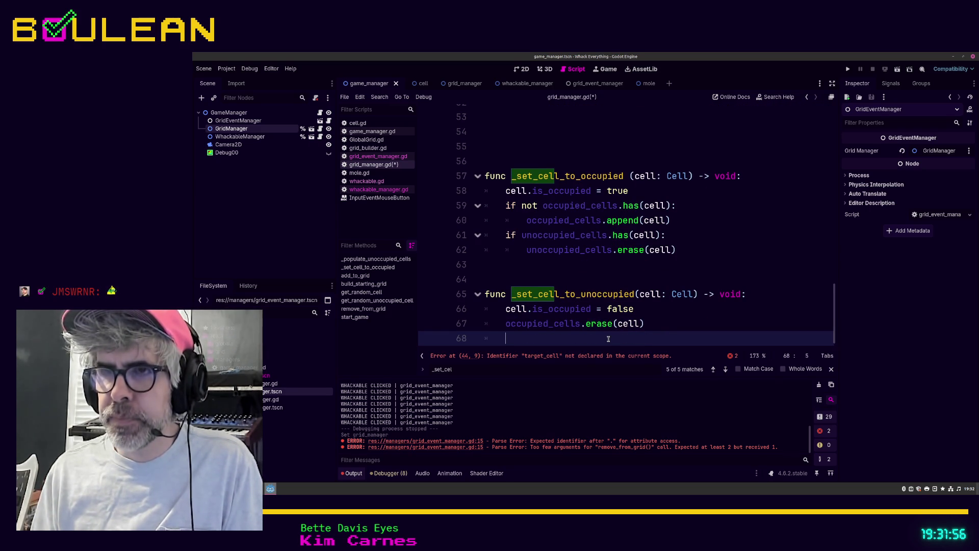
pyautogui.write('un')
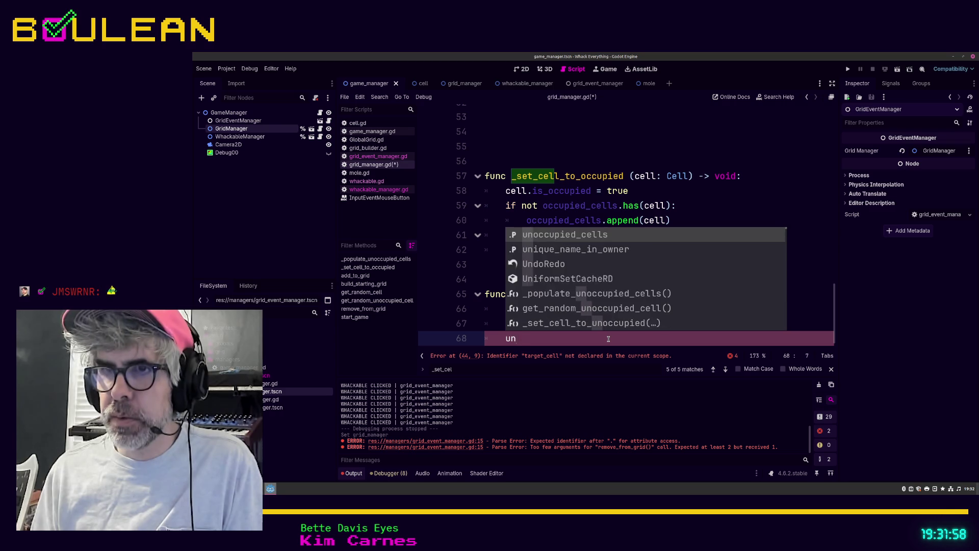
pyautogui.write('occ')
pyautogui.press('Return')
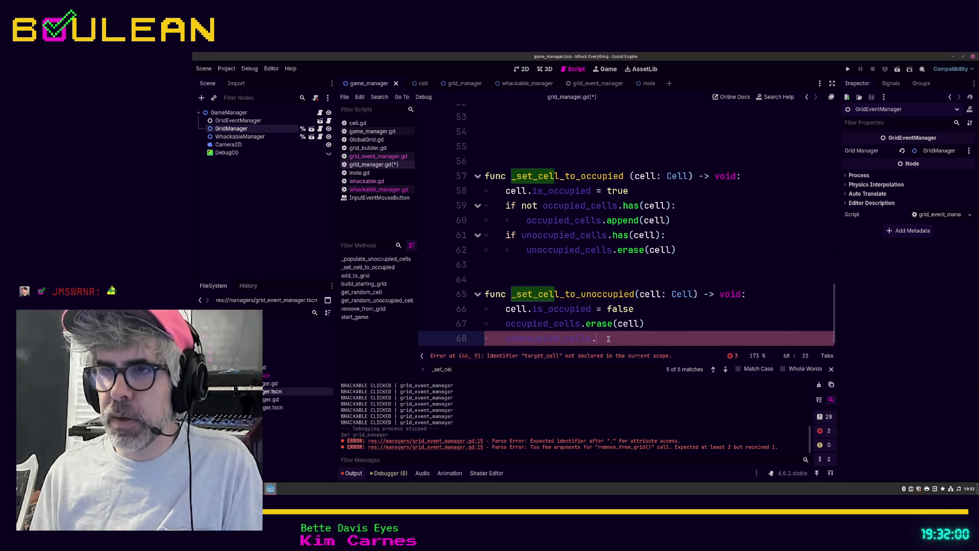
pyautogui.write('erase')
pyautogui.write('(cell)')
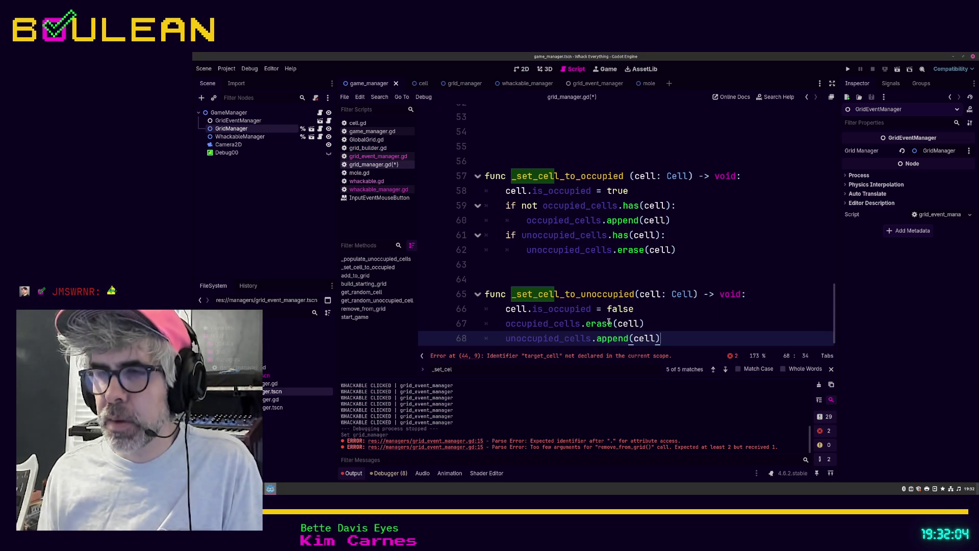
# Step: Wrap the occupied_cells erase under 'if occupied_cells.has(cell):'
pyautogui.click(642, 316)
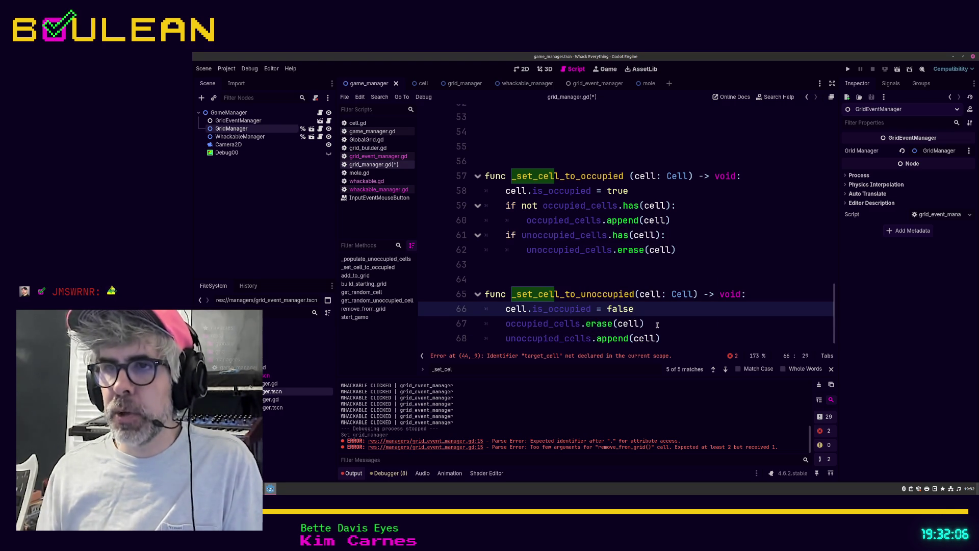
pyautogui.press('Return')
pyautogui.write('if h')
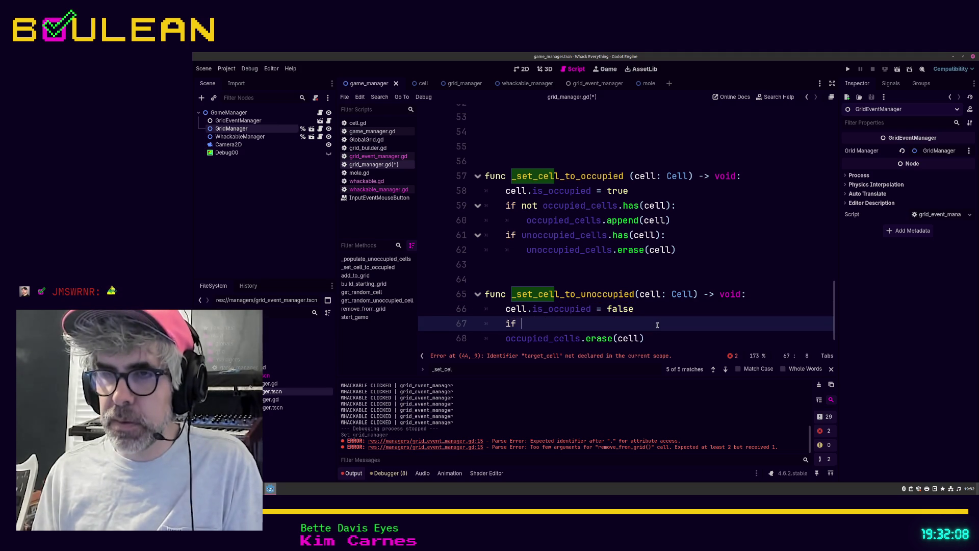
pyautogui.press('BackSpace')
pyautogui.press('BackSpace')
pyautogui.press('BackSpace')
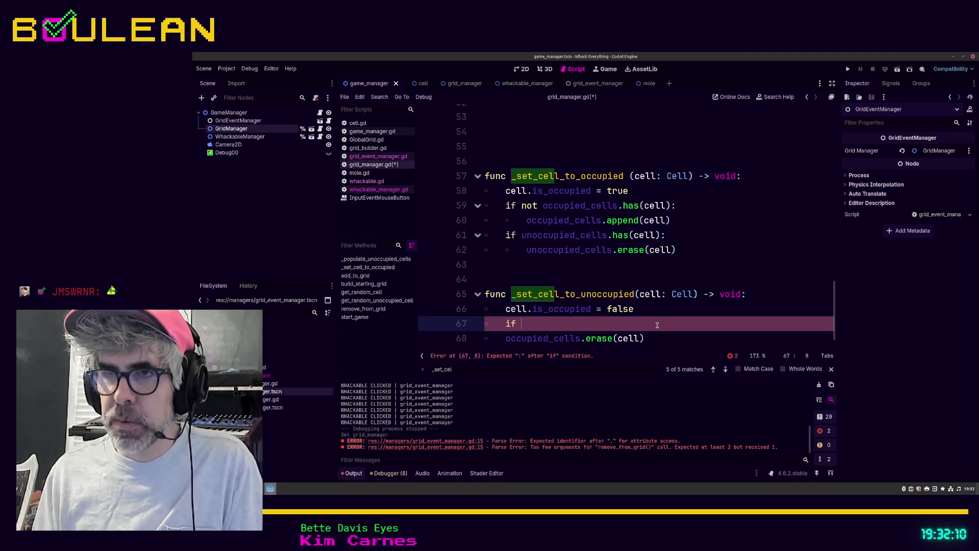
pyautogui.write('occupied')
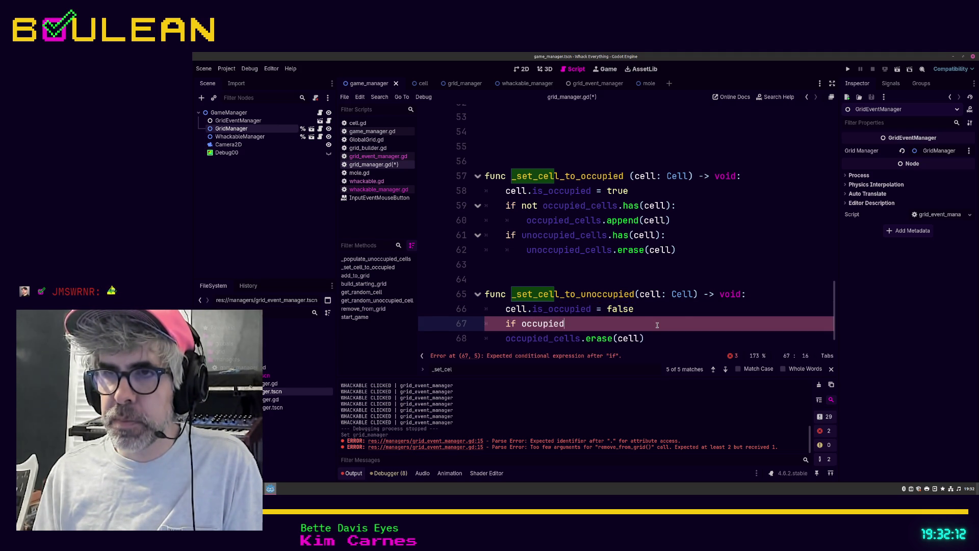
pyautogui.press('Return')
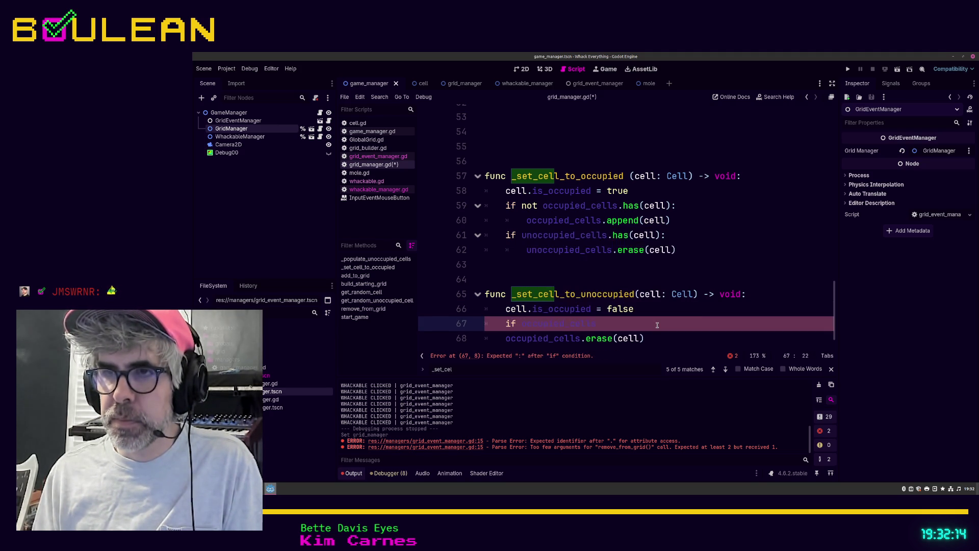
pyautogui.write(' has')
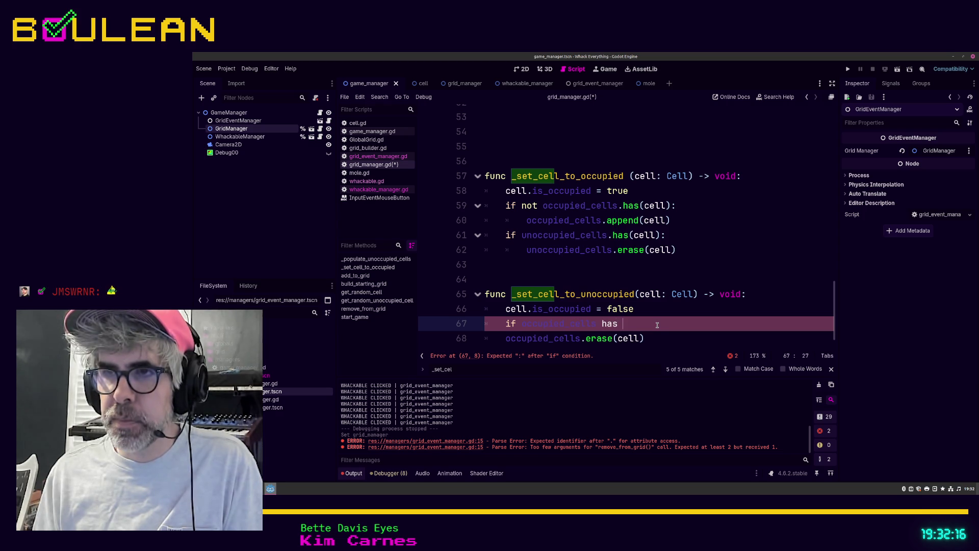
pyautogui.press('BackSpace')
pyautogui.press('BackSpace')
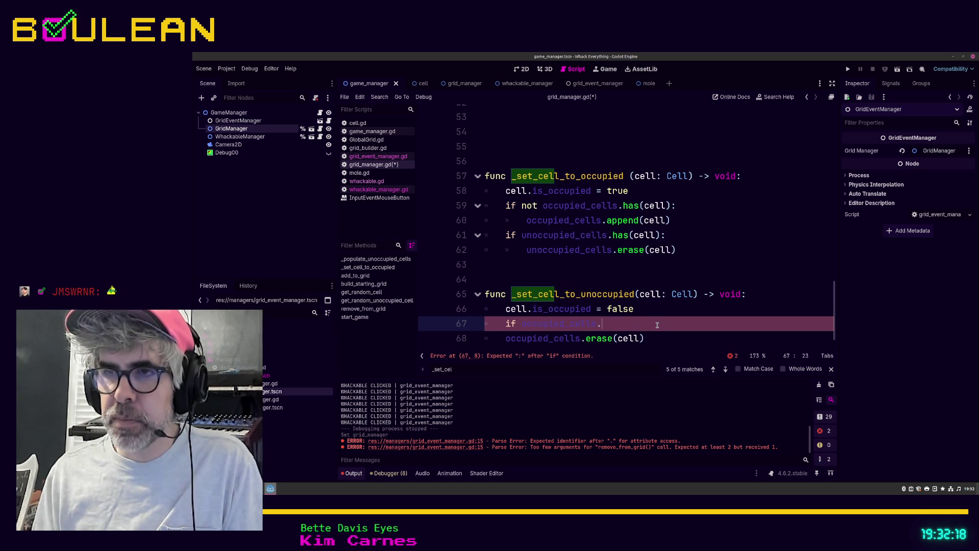
pyautogui.write('has(c')
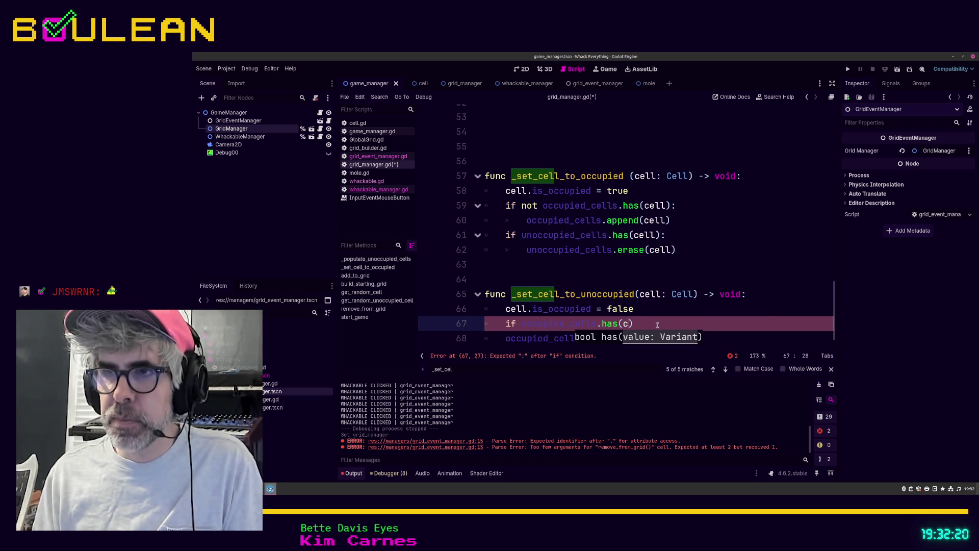
pyautogui.write('ell)')
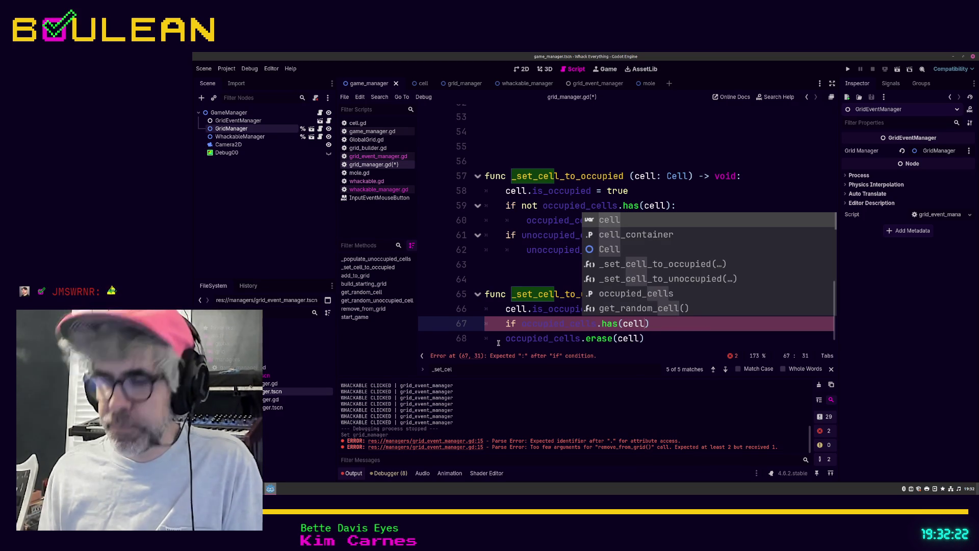
pyautogui.write(':')
pyautogui.press('Down')
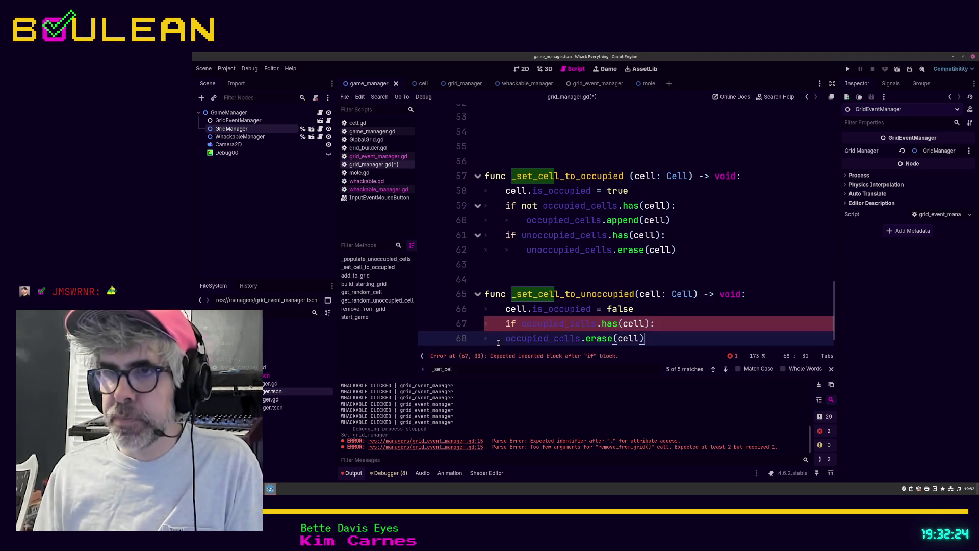
pyautogui.press('Home')
pyautogui.press('Tab')
pyautogui.scroll(-1, 671, 292)
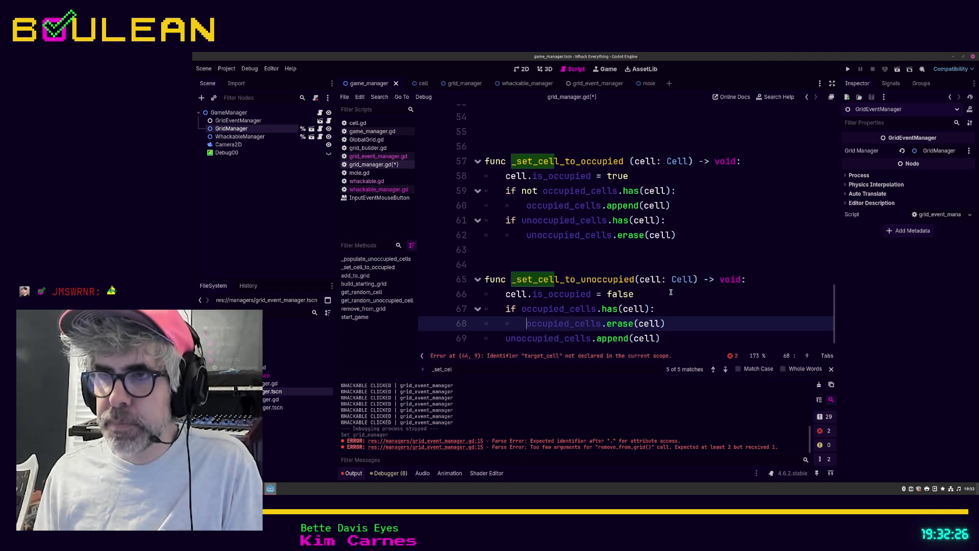
# Step: Guard the unoccupied_cells append with 'if not unoccupied_cells.has(cell):' and save grid_manager.gd
pyautogui.click(505, 339)
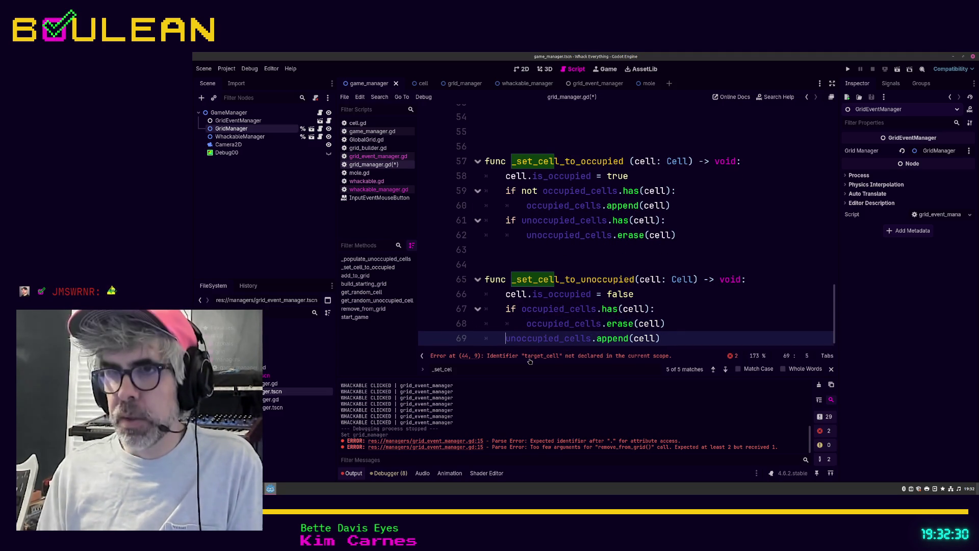
pyautogui.write('elif')
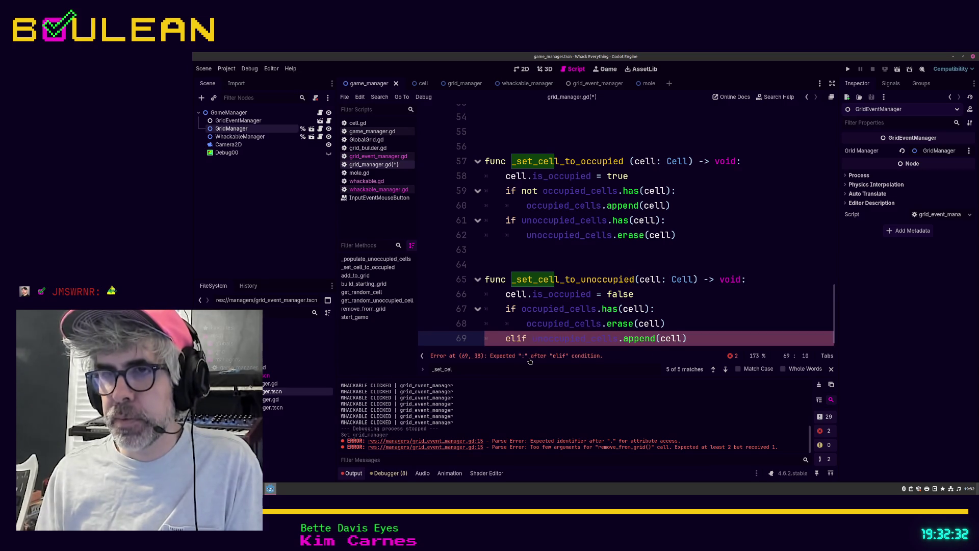
pyautogui.press('Return')
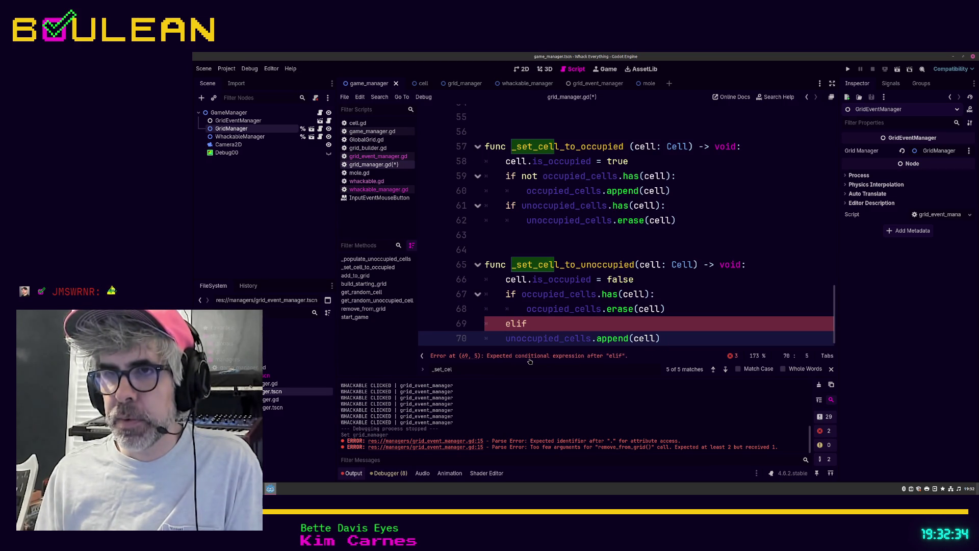
pyautogui.press('Tab')
pyautogui.press('Up')
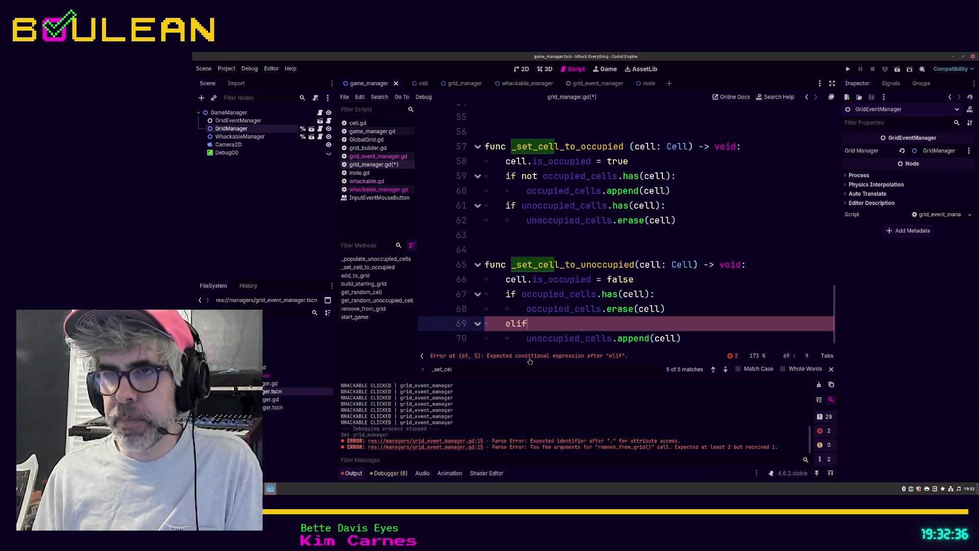
pyautogui.press('Left')
pyautogui.press('BackSpace')
pyautogui.press('BackSpace')
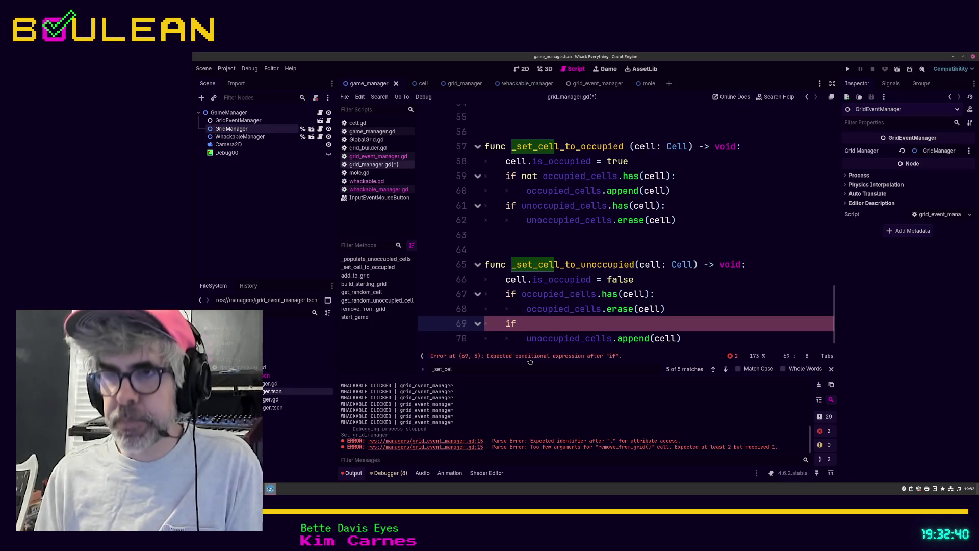
pyautogui.write('uno')
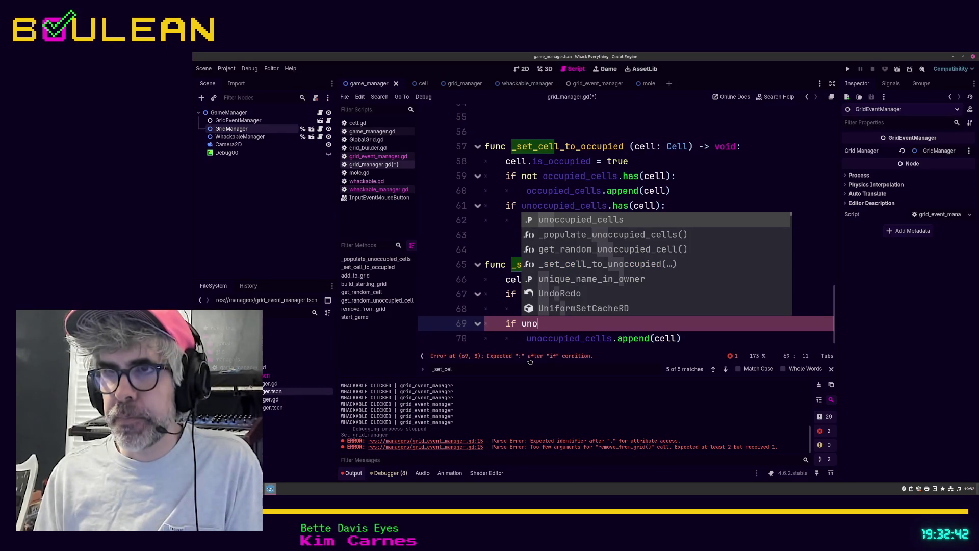
pyautogui.press('Return')
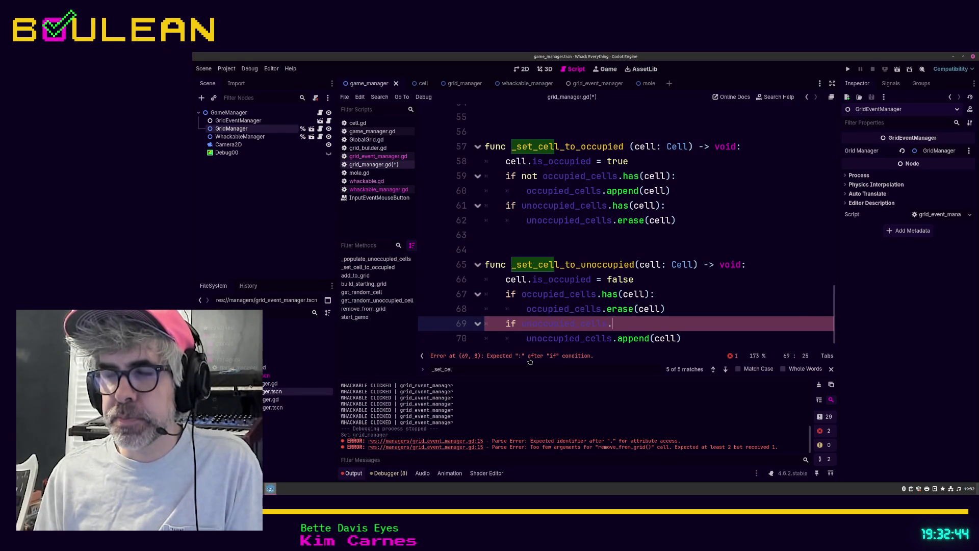
pyautogui.write('a')
pyautogui.press('BackSpace')
pyautogui.press('BackSpace')
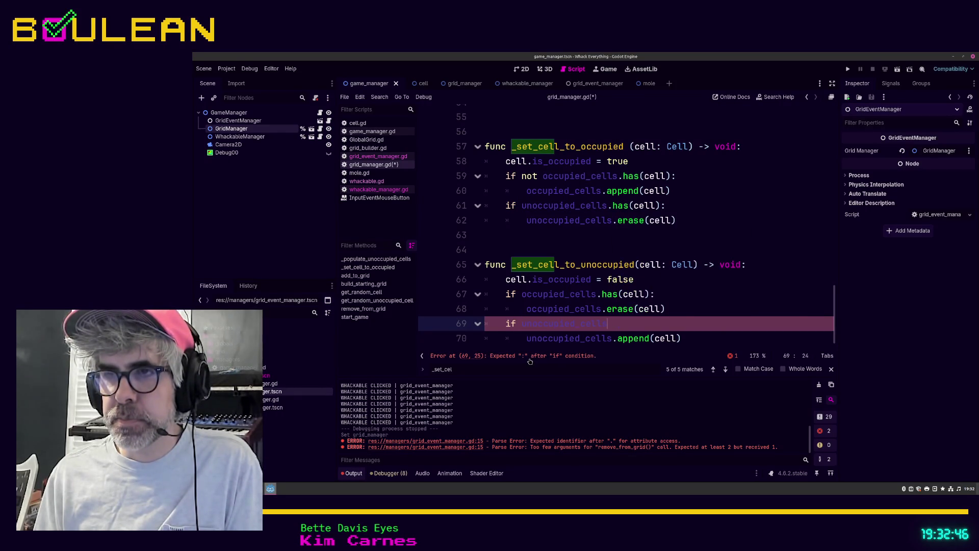
pyautogui.write('.has')
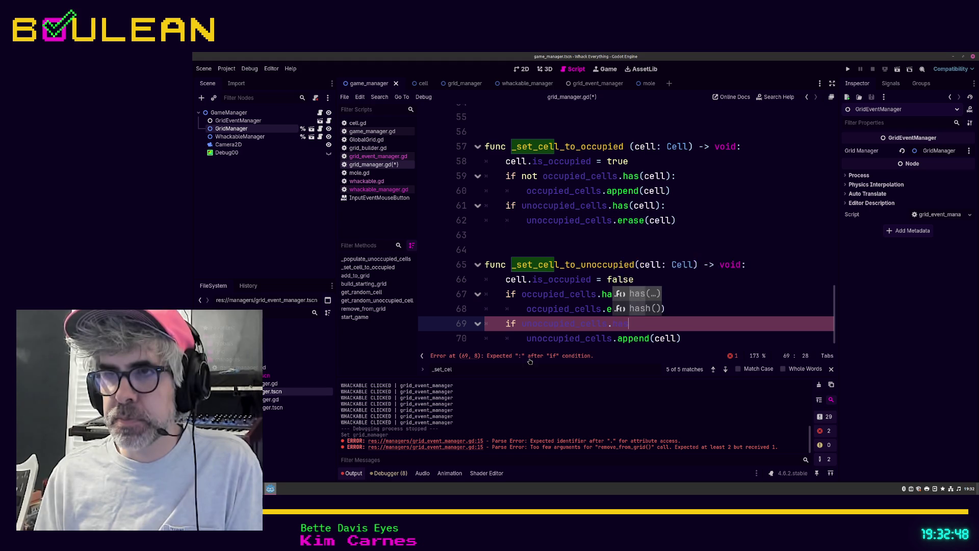
pyautogui.write('(cell')
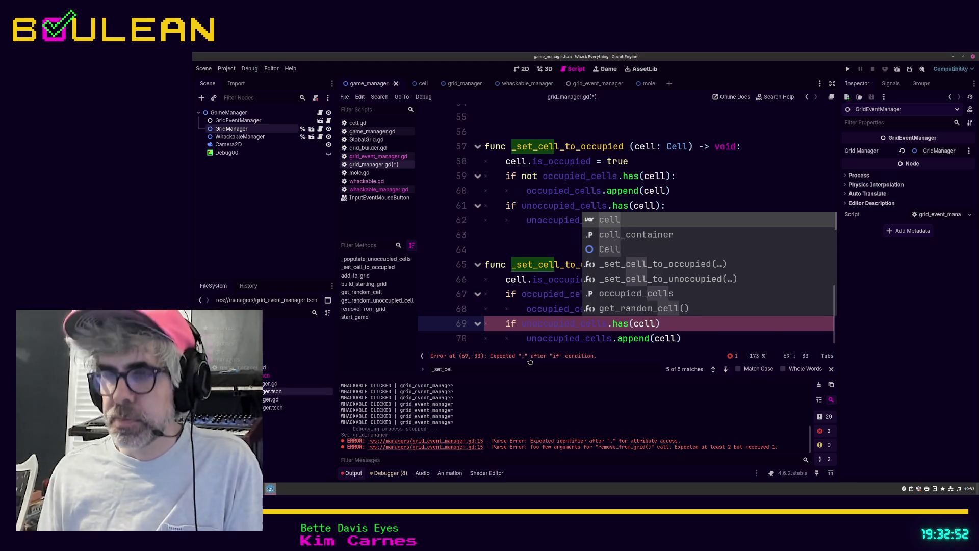
pyautogui.write('):')
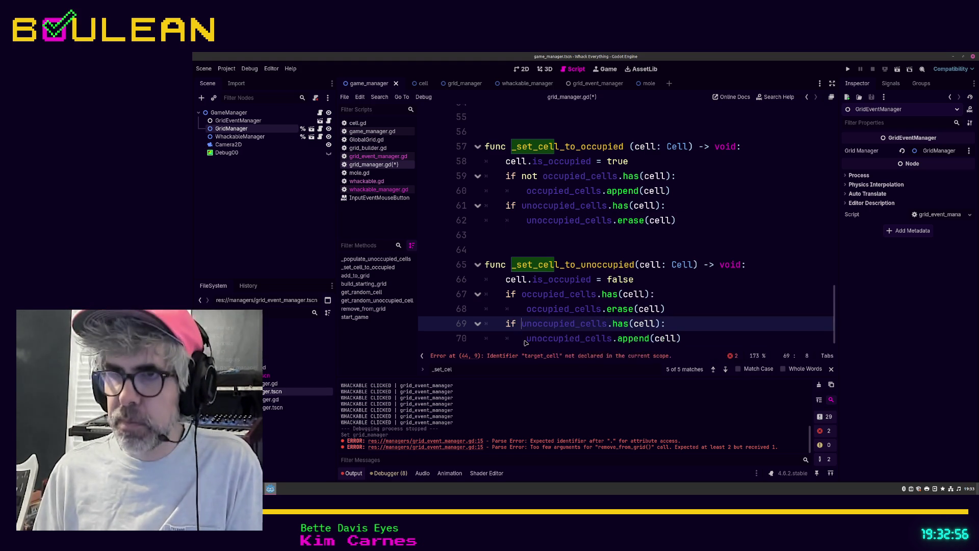
pyautogui.write('not')
pyautogui.click(698, 330)
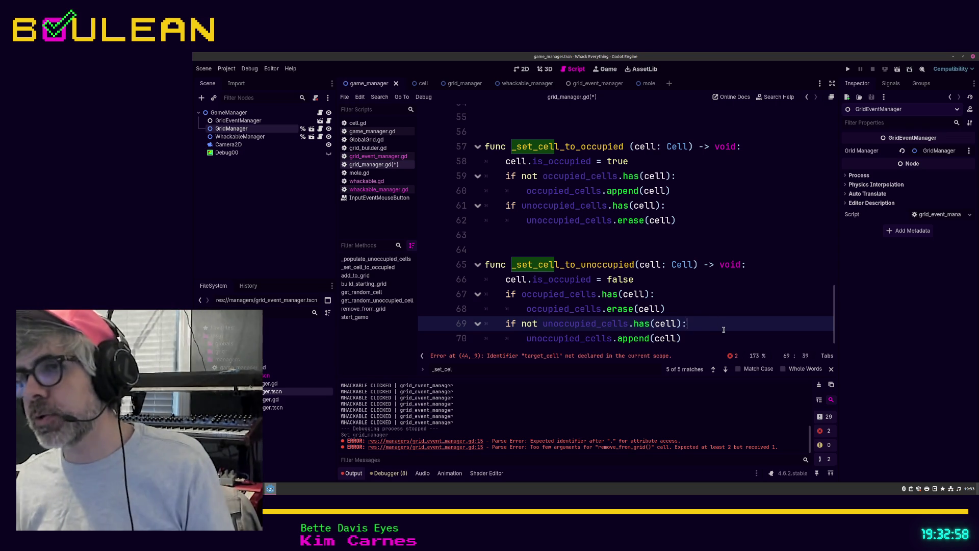
pyautogui.click(698, 336)
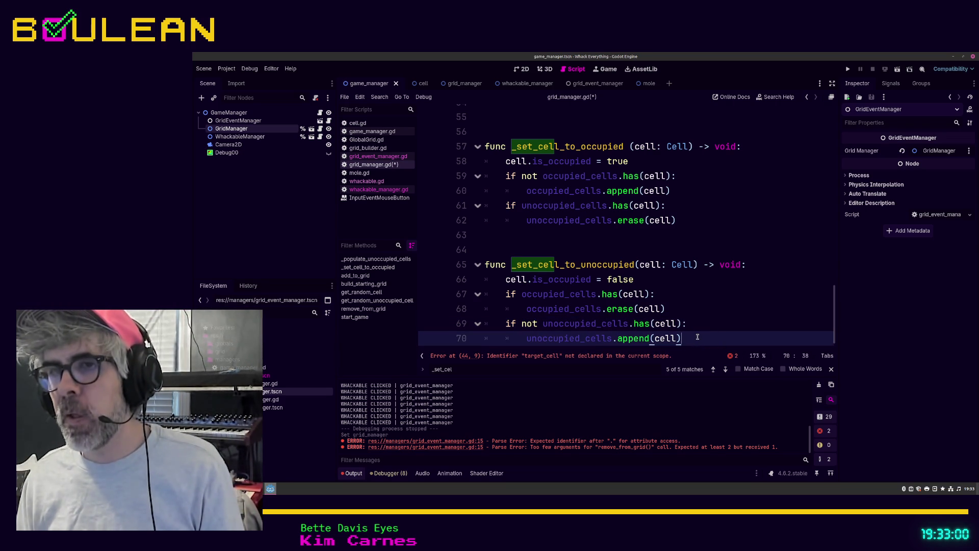
pyautogui.hotkey('ctrl', 's')
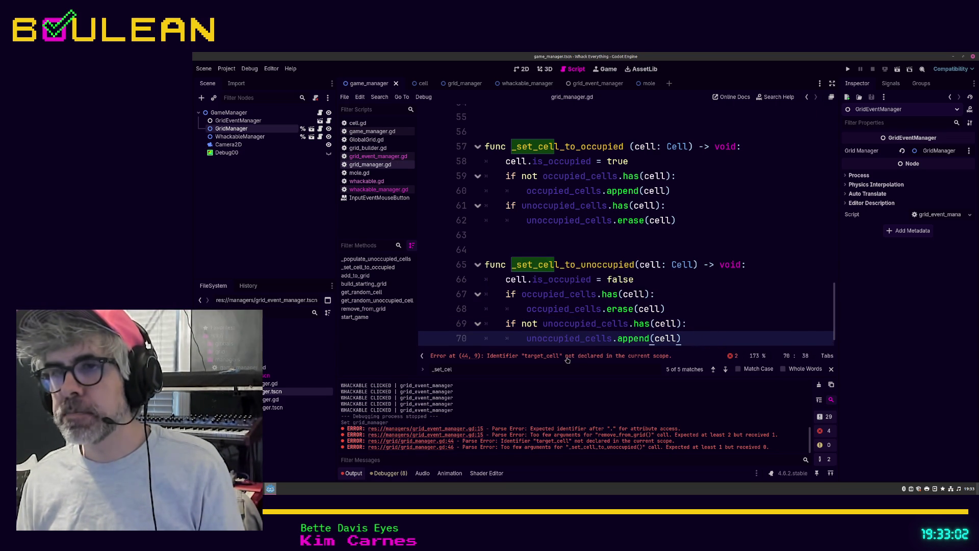
# Step: Pass item.parent_cell as the argument to the _set_cell_to_unoccupied call
pyautogui.click(569, 355)
pyautogui.click(585, 262)
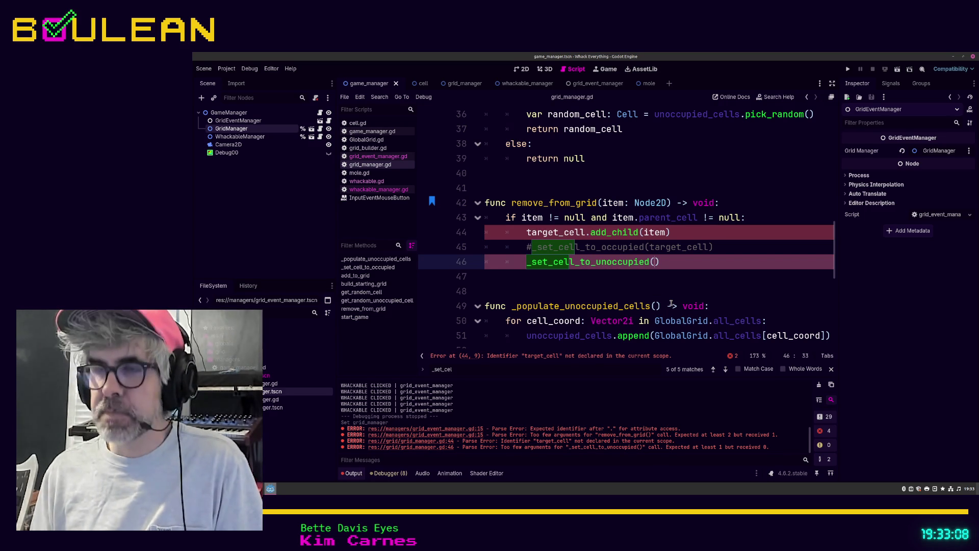
pyautogui.write('item.')
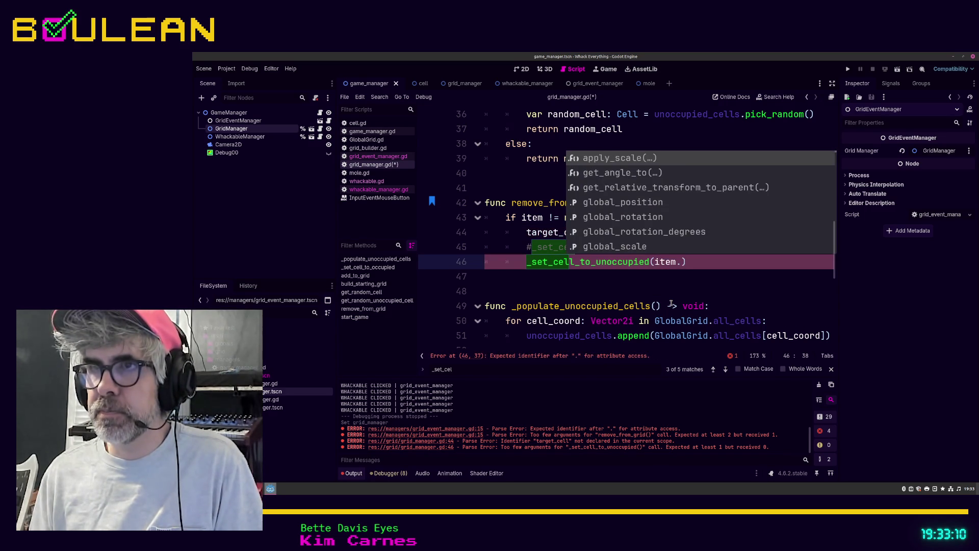
pyautogui.write('ce')
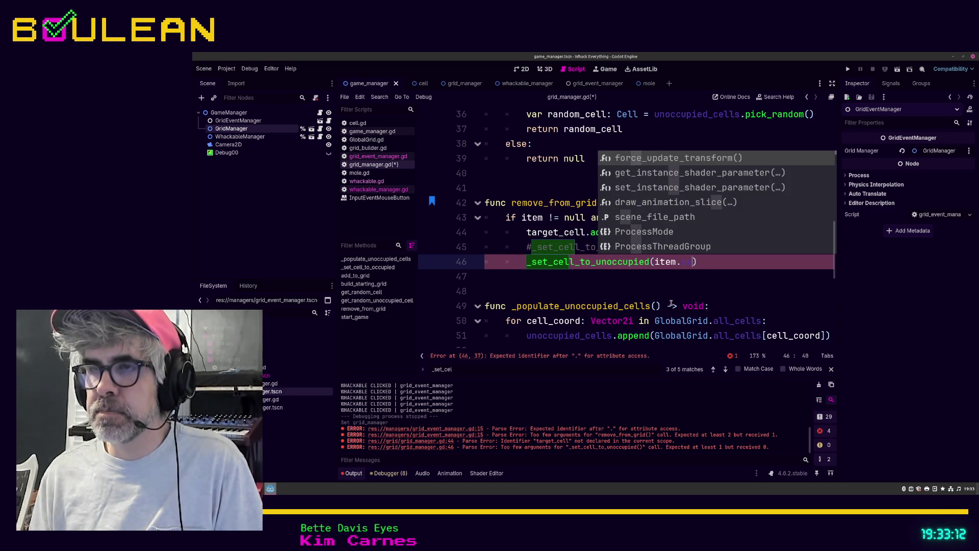
pyautogui.press('BackSpace')
pyautogui.press('BackSpace')
pyautogui.write('parent')
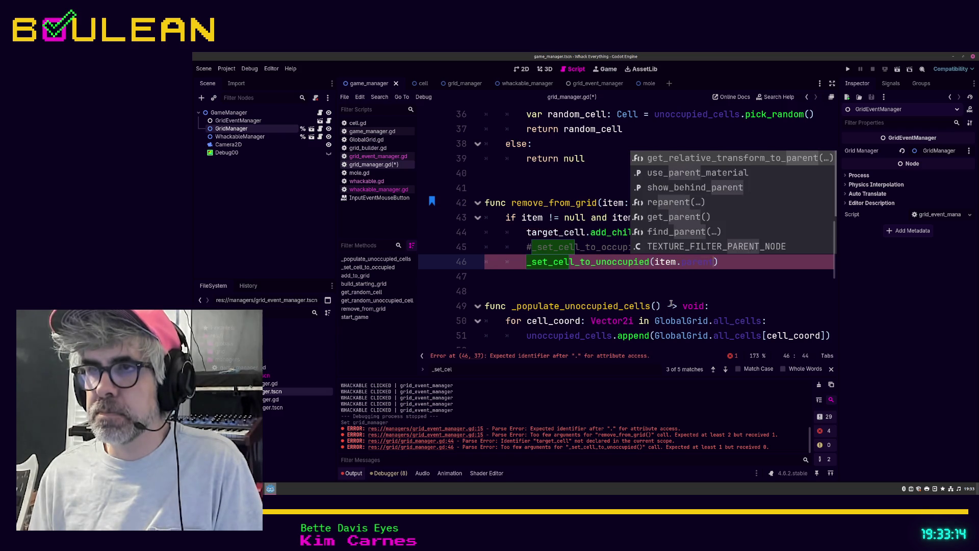
pyautogui.write('_cell')
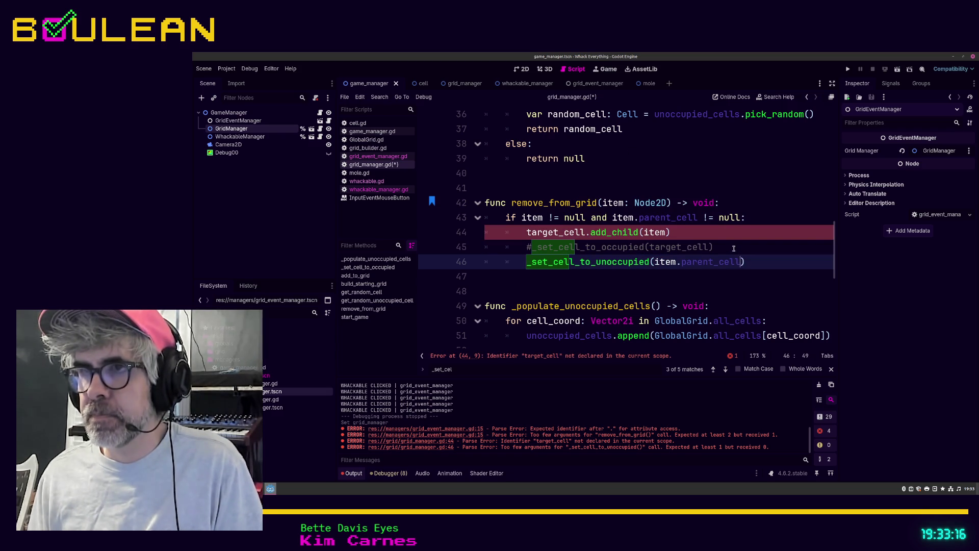
# Step: Delete the commented-out occupied call, comment out target_cell.add_child(item), and save
pyautogui.click(734, 248)
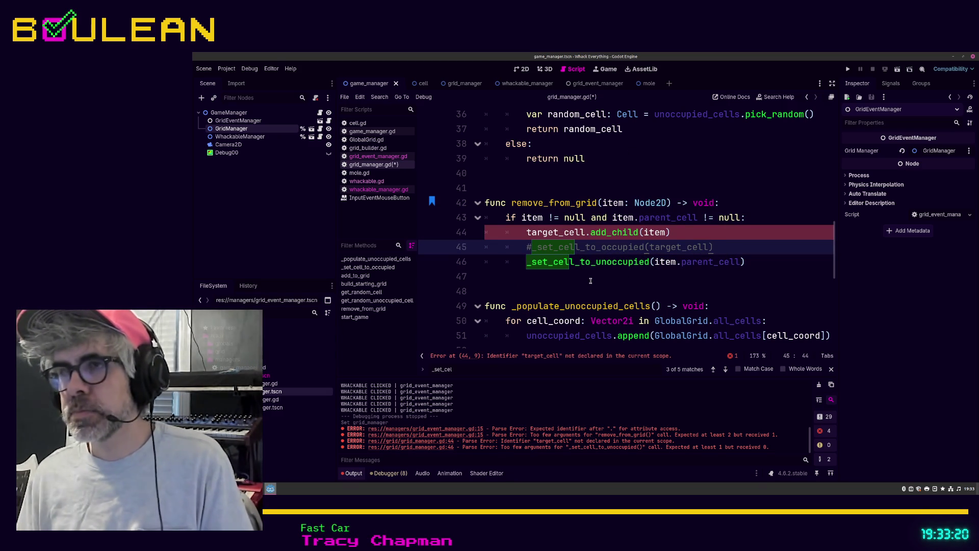
pyautogui.hotkey('shift', 'Home')
pyautogui.hotkey('shift', 'Home')
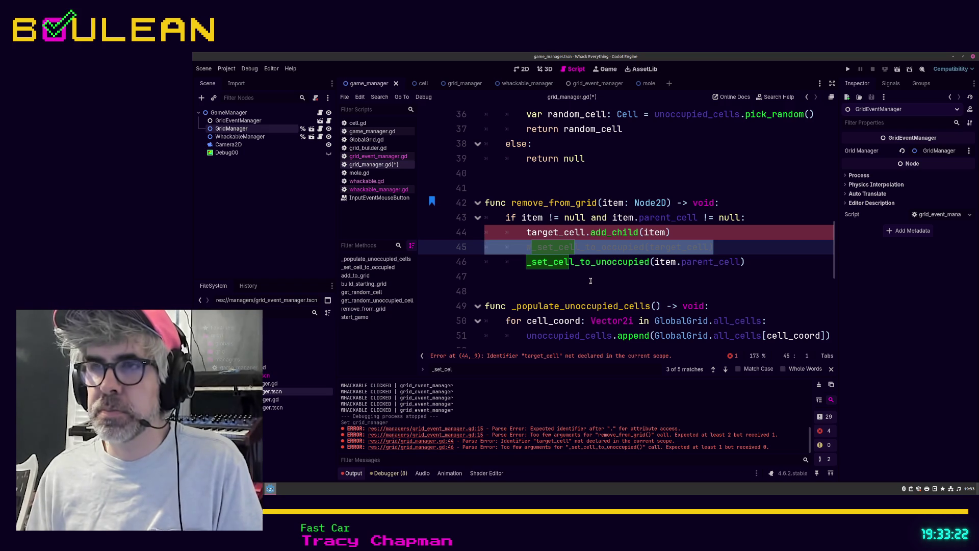
pyautogui.press('BackSpace')
pyautogui.press('BackSpace')
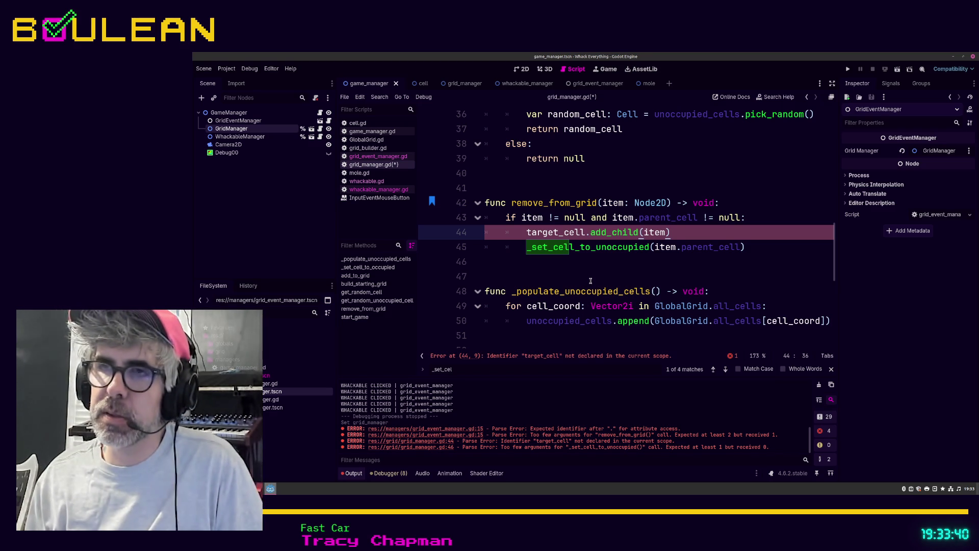
pyautogui.hotkey('shift', 'Home')
pyautogui.hotkey('shift', 'Home')
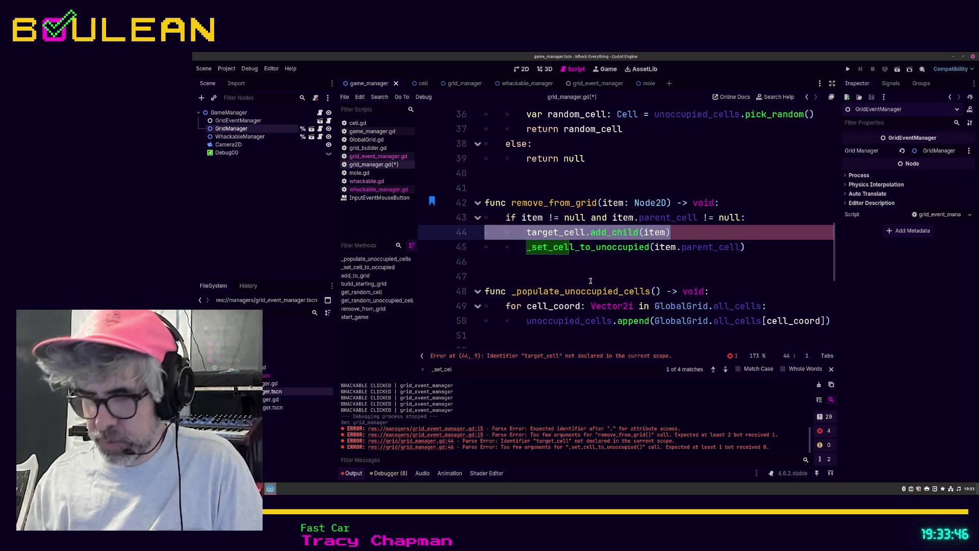
pyautogui.hotkey('ctrl', 'k')
pyautogui.click(591, 280)
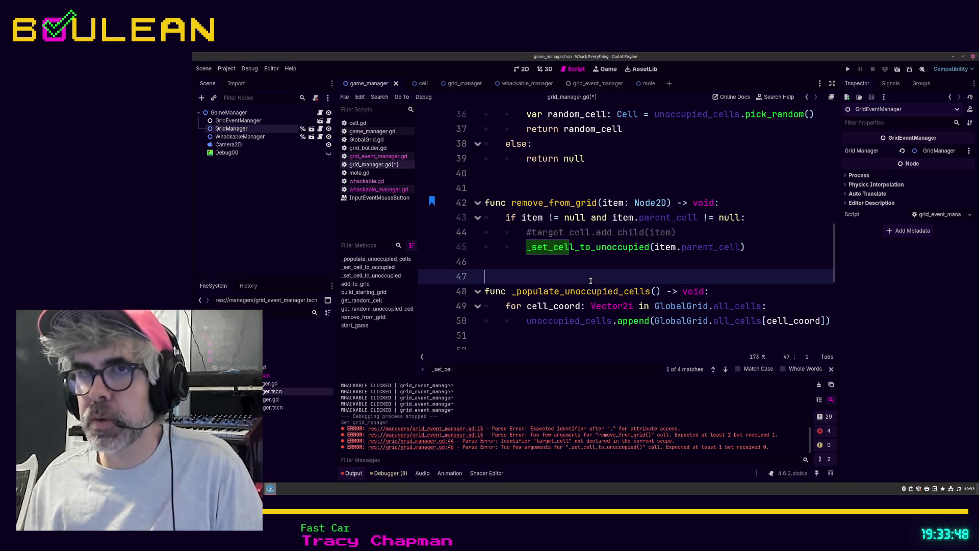
pyautogui.hotkey('ctrl', 's')
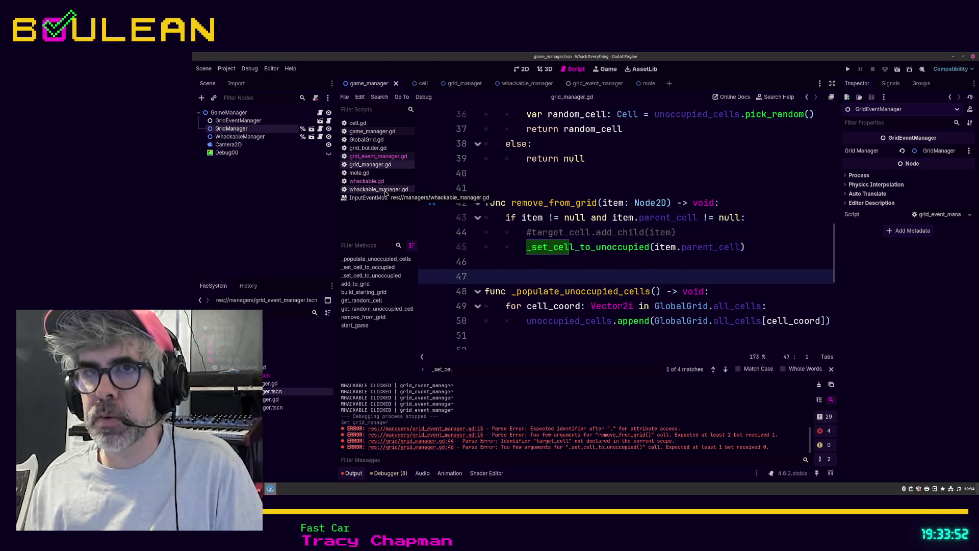
# Step: Open grid_event_manager.gd and go to the _on_whackable_clicked declaration on line 12
pyautogui.click(386, 190)
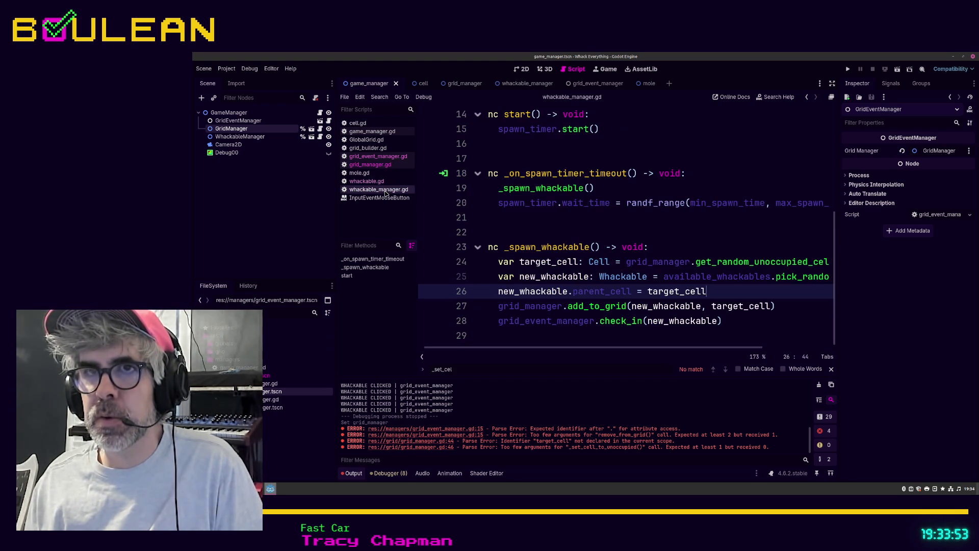
pyautogui.click(389, 157)
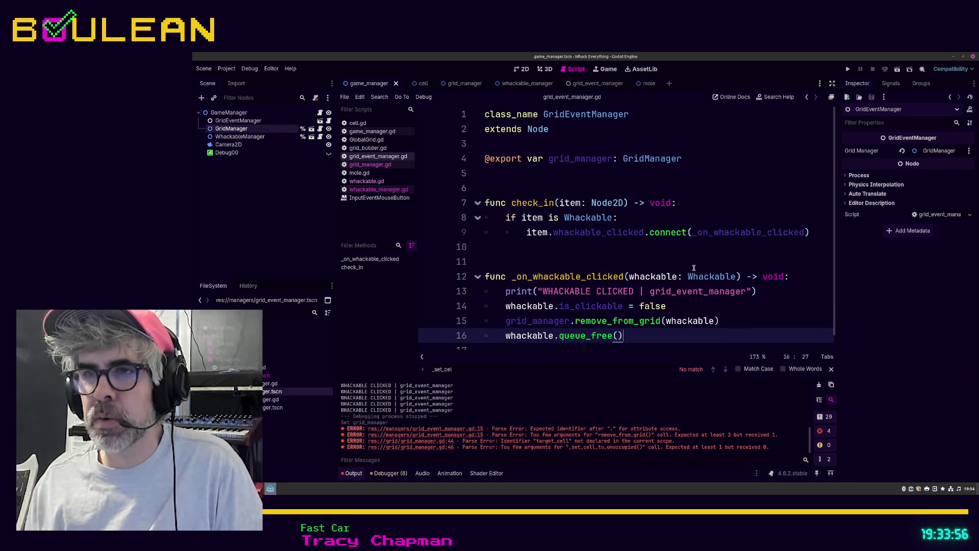
pyautogui.scroll(-1, 694, 267)
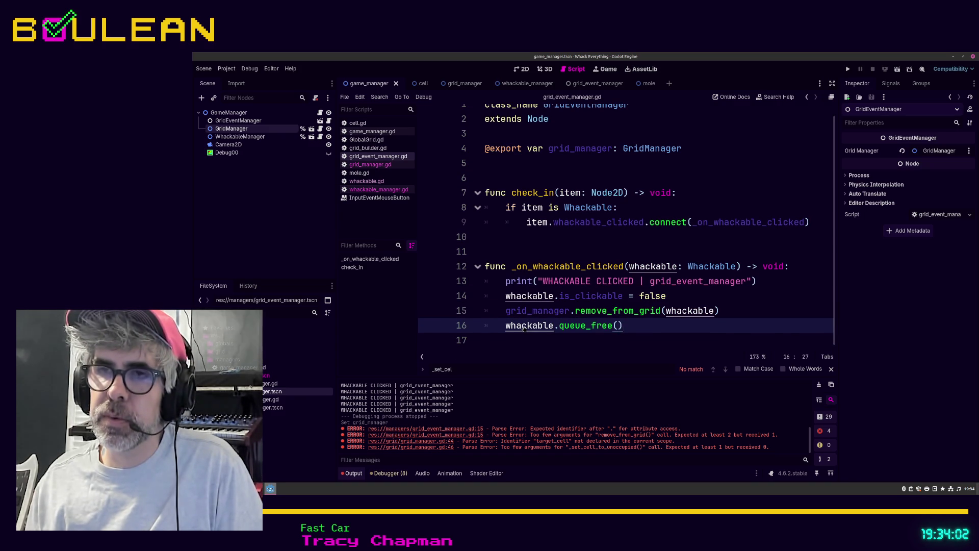
pyautogui.keyDown('ctrl'); pyautogui.click(525, 327); pyautogui.keyUp('ctrl')
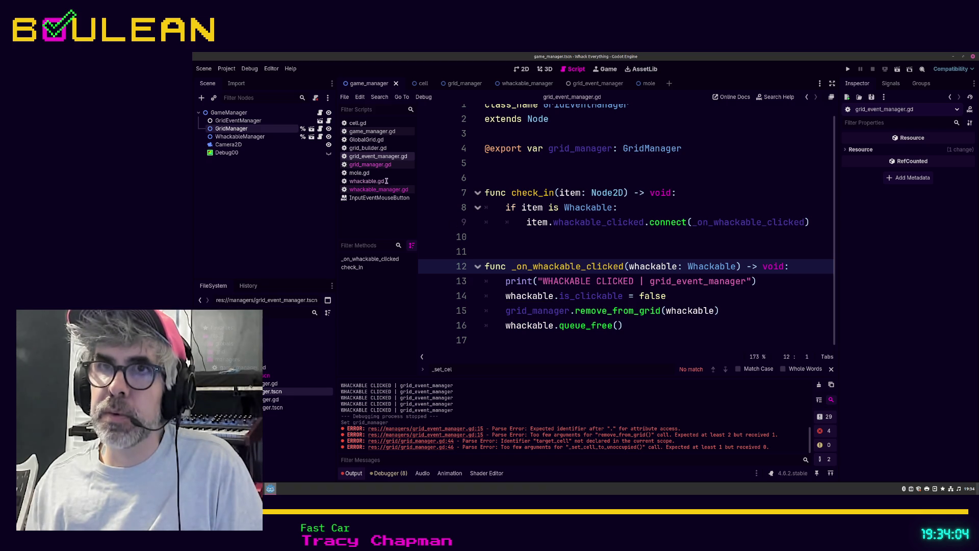
# Step: Draft a _despawn() -> void function in whackable.gd, then delete it again
pyautogui.click(366, 181)
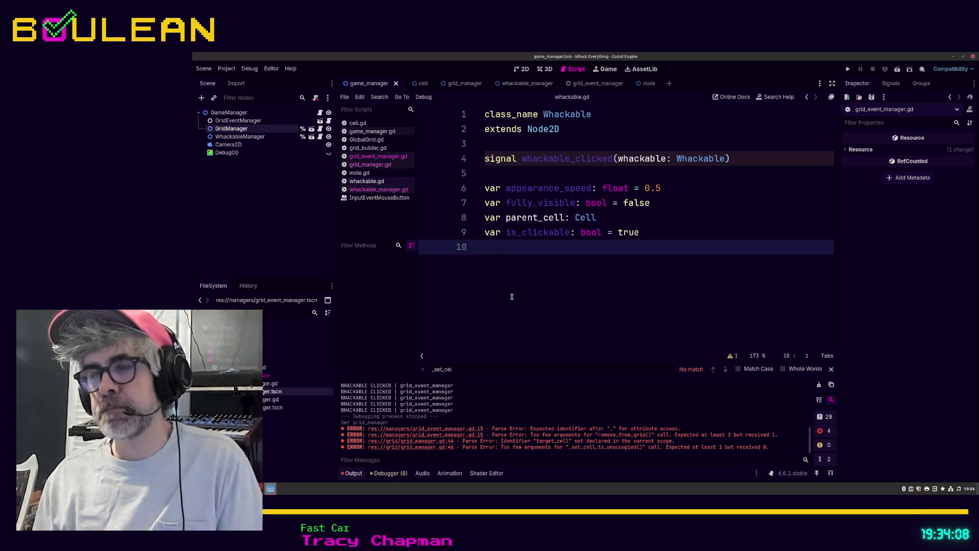
pyautogui.press('Return')
pyautogui.press('Return')
pyautogui.press('Return')
pyautogui.write('fun')
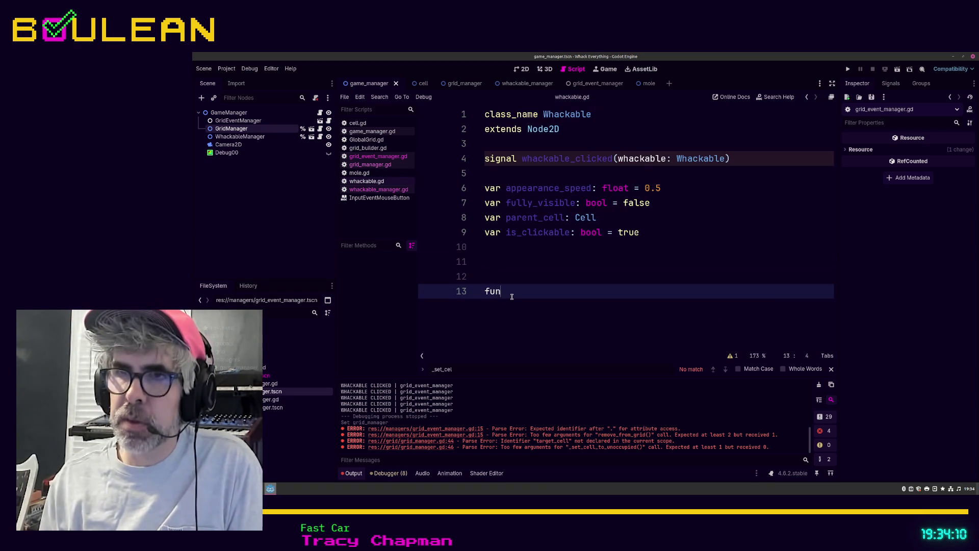
pyautogui.write('c _')
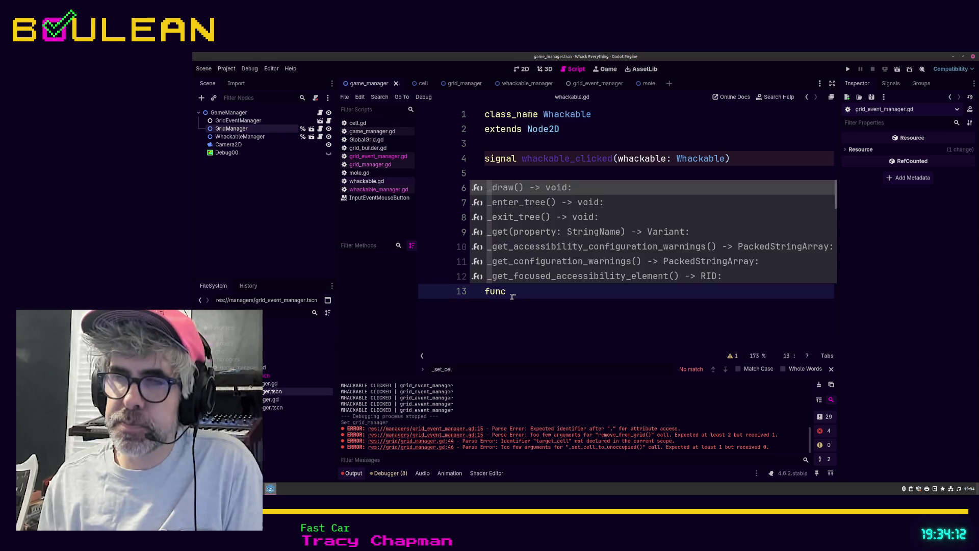
pyautogui.write('die()')
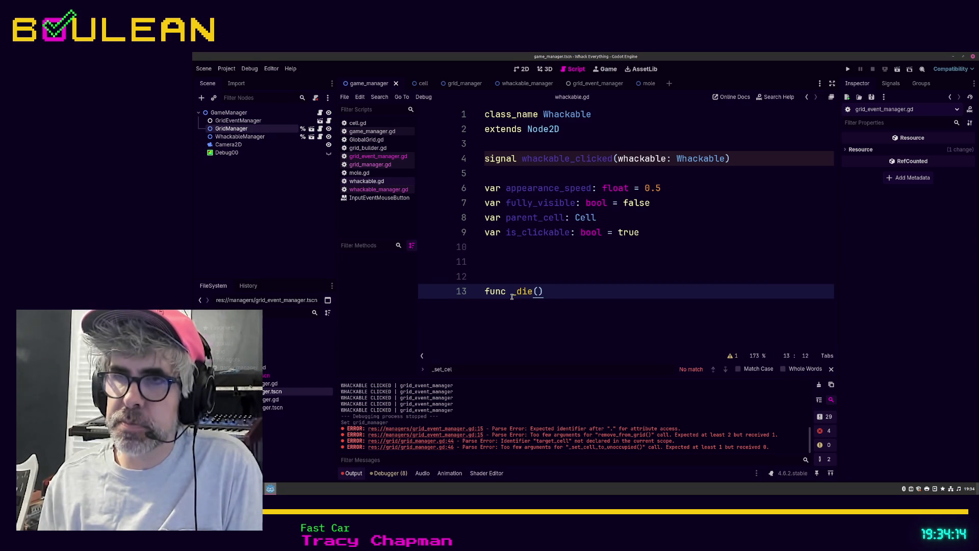
pyautogui.write(' ->')
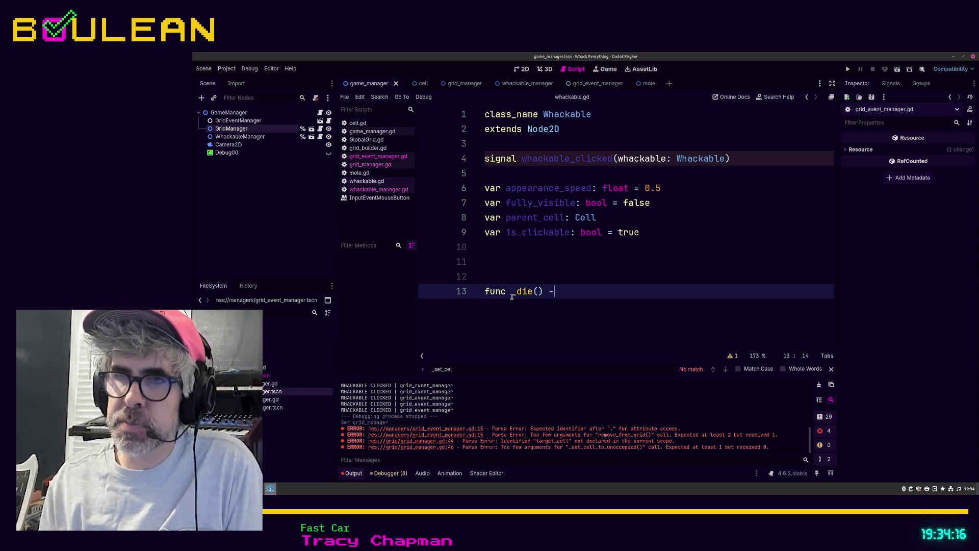
pyautogui.press('BackSpace')
pyautogui.press('BackSpace')
pyautogui.press('BackSpace')
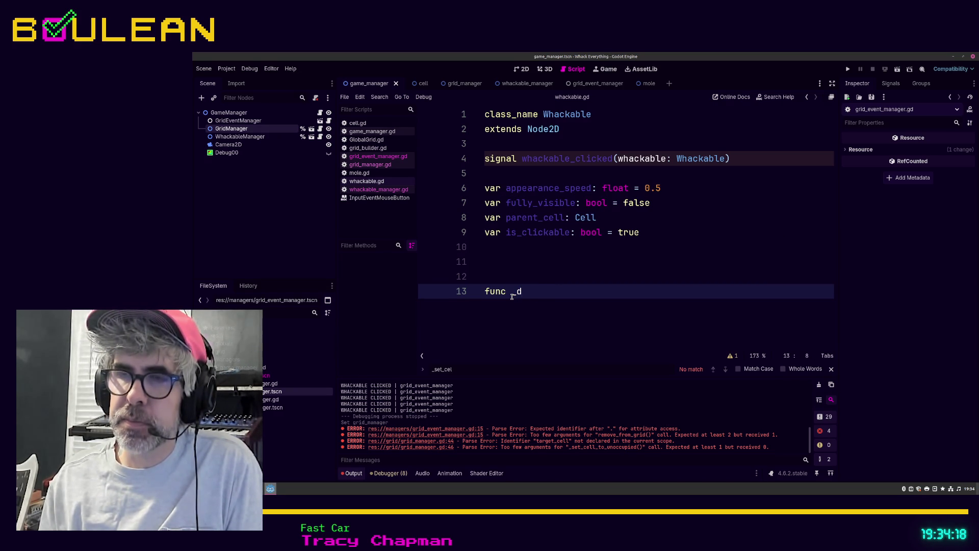
pyautogui.write('espawn')
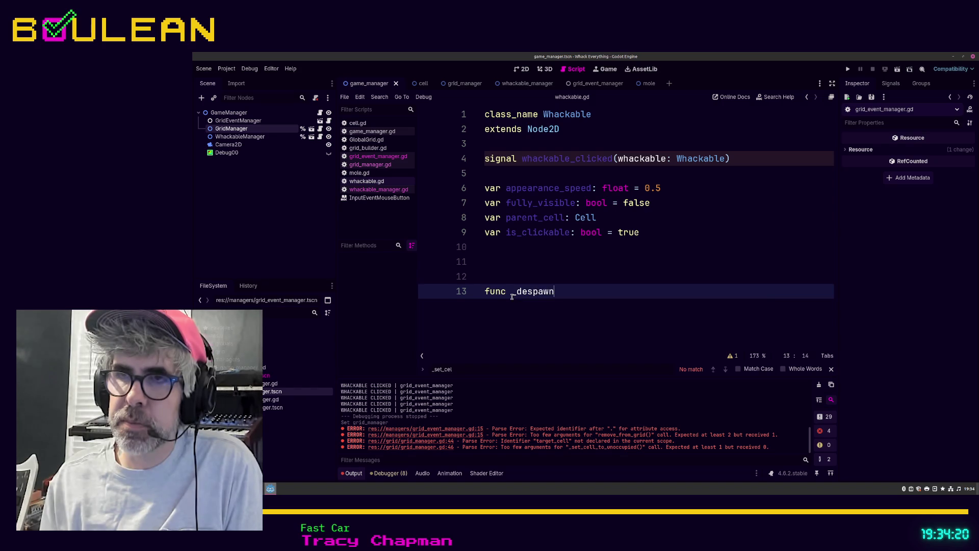
pyautogui.write('() -> void:')
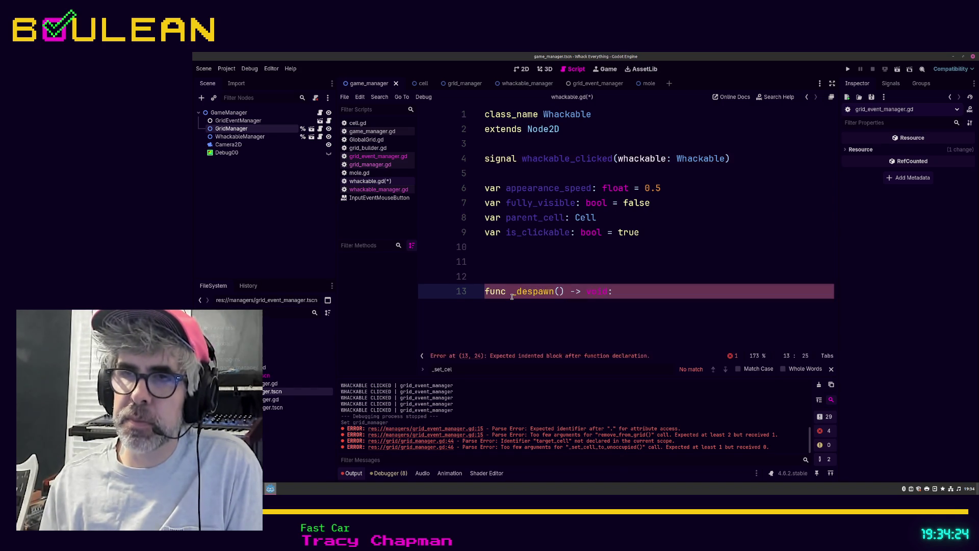
pyautogui.hotkey('shift', 'Home')
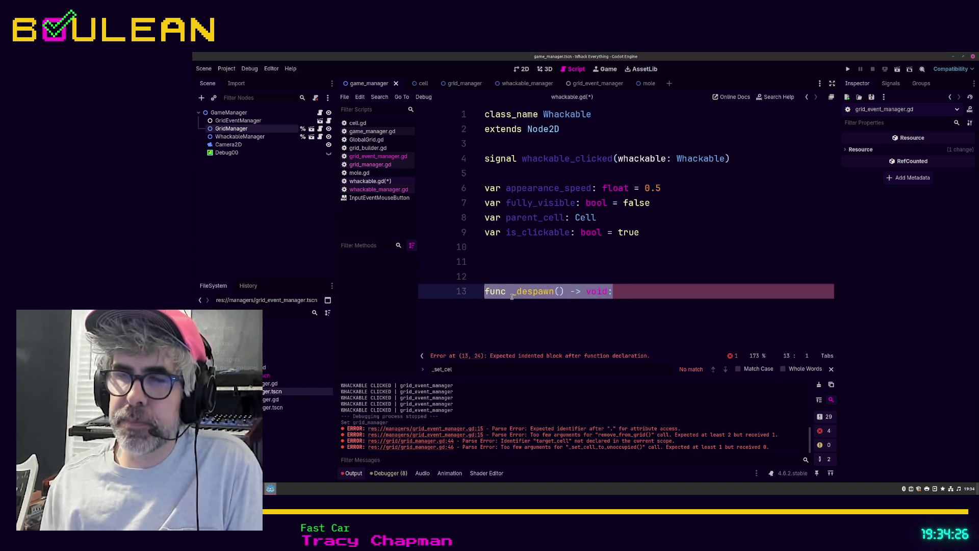
pyautogui.press('End')
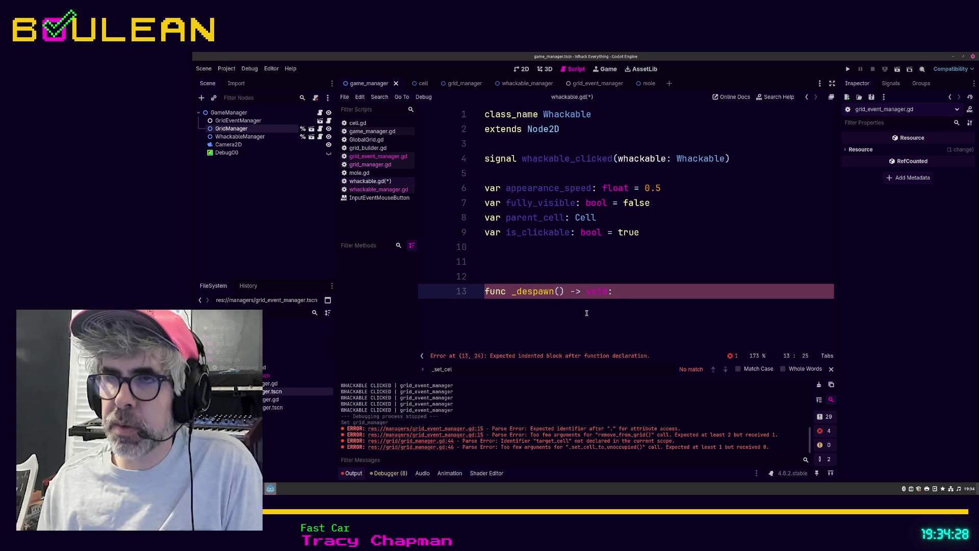
pyautogui.press('Return')
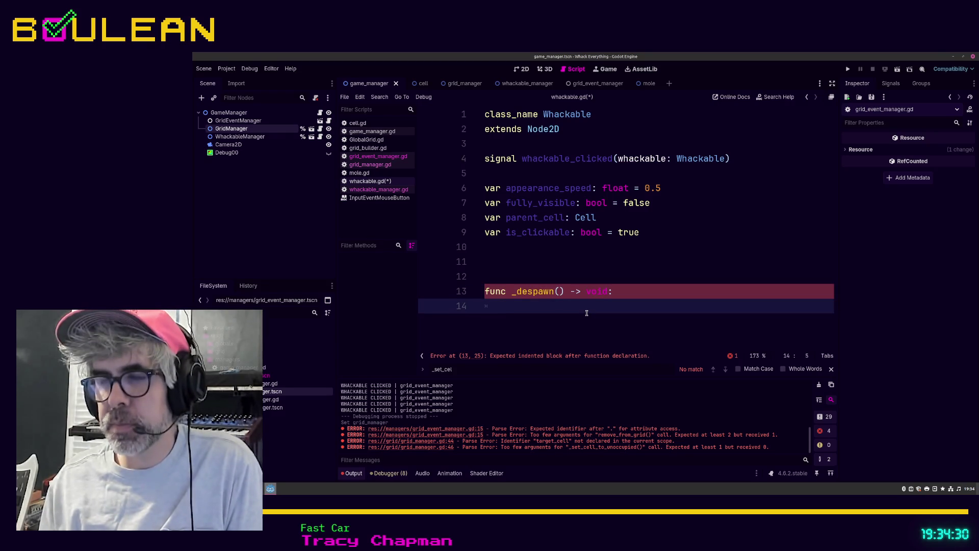
pyautogui.write('self.')
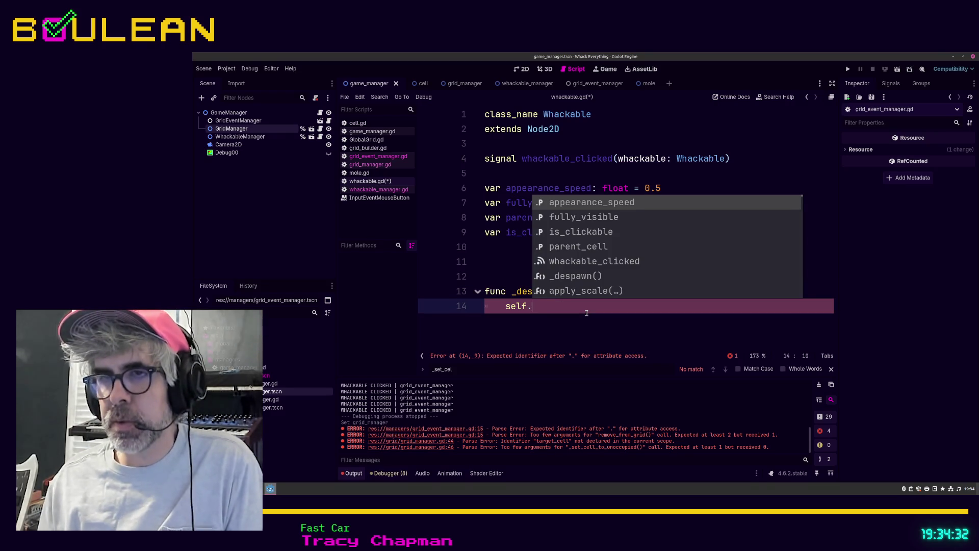
pyautogui.hotkey('shift', 'Home')
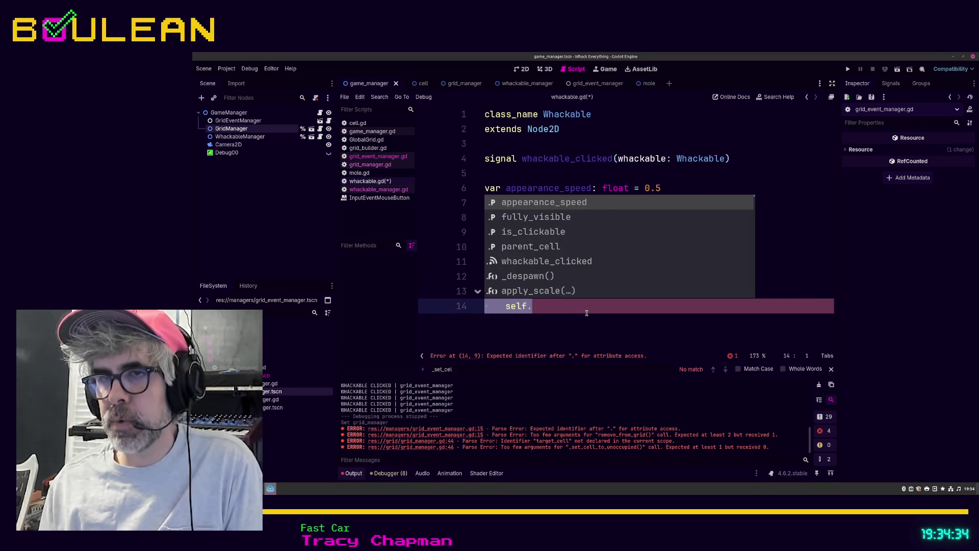
pyautogui.hotkey('shift', 'Up')
pyautogui.press('BackSpace')
pyautogui.click(536, 281)
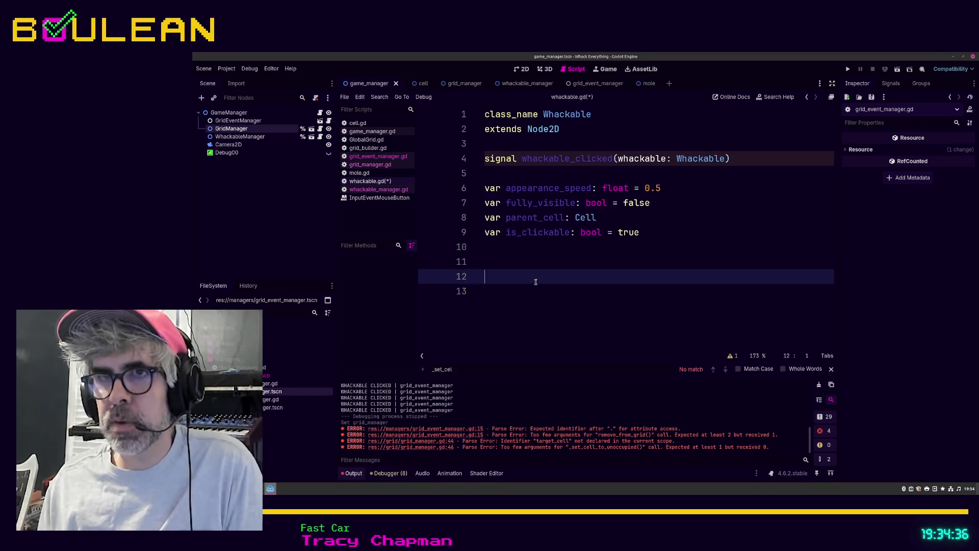
# Step: Save whackable.gd, review remove_from_grid in grid_manager.gd, and return to grid_event_manager.gd
pyautogui.hotkey('ctrl', 's')
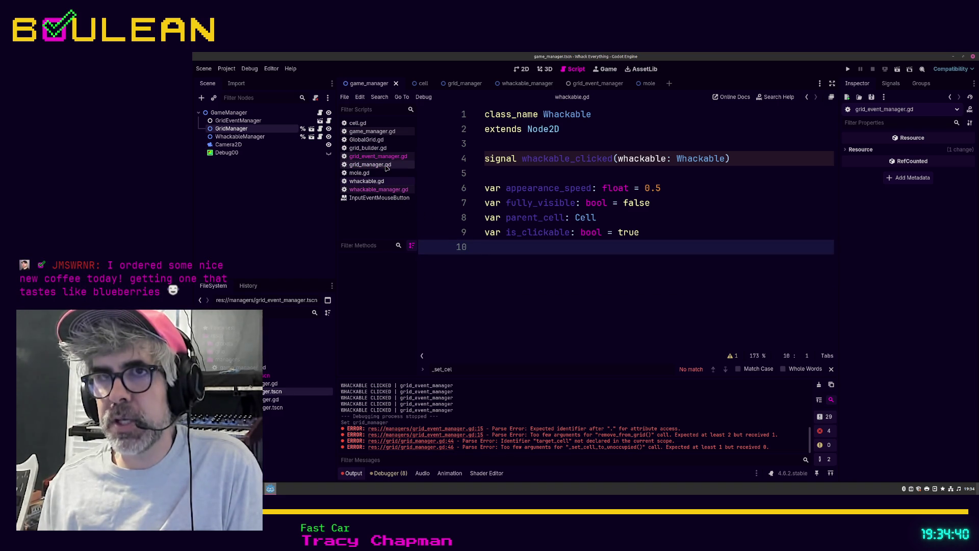
pyautogui.click(380, 165)
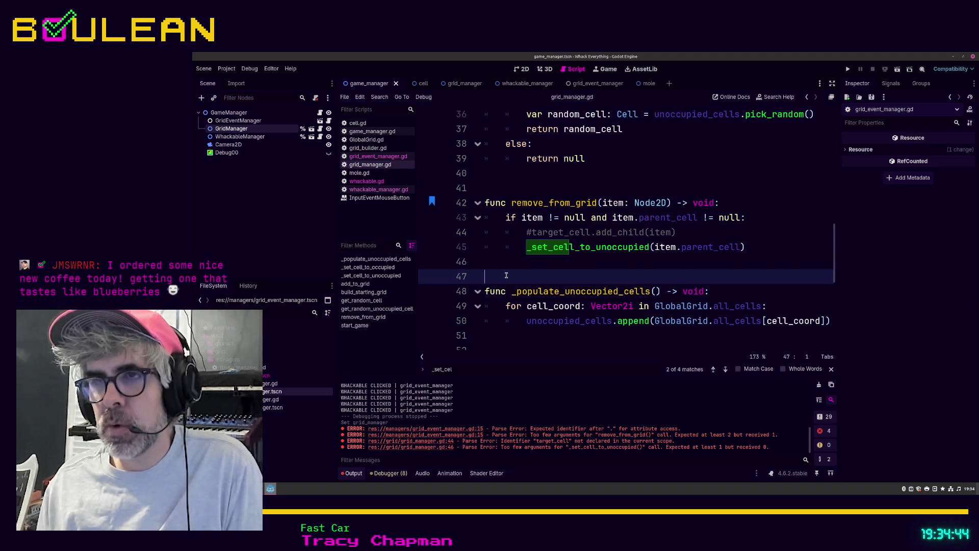
pyautogui.scroll(-1, 507, 275)
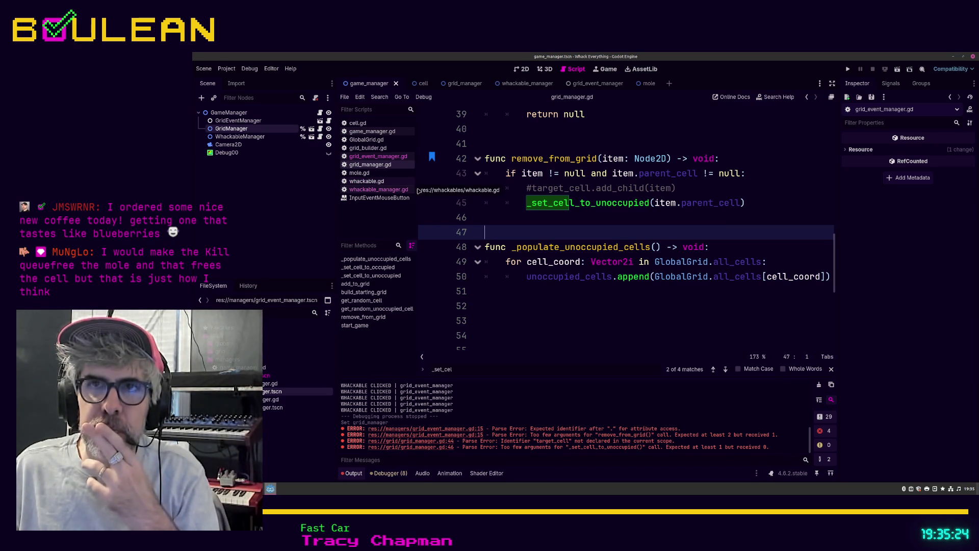
pyautogui.click(383, 158)
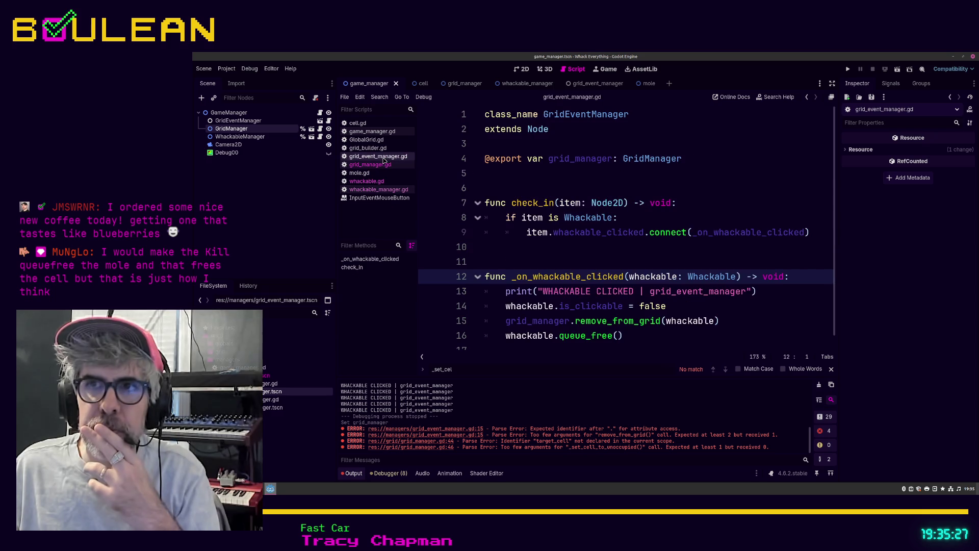
# Step: Insert blank lines above the _on_whackable_clicked handler for a new function
pyautogui.click(651, 340)
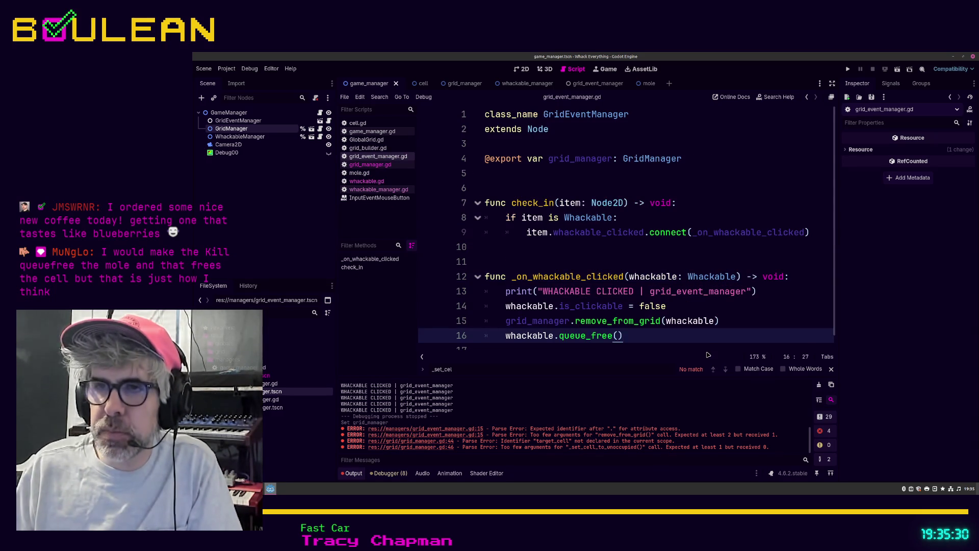
pyautogui.press('Return')
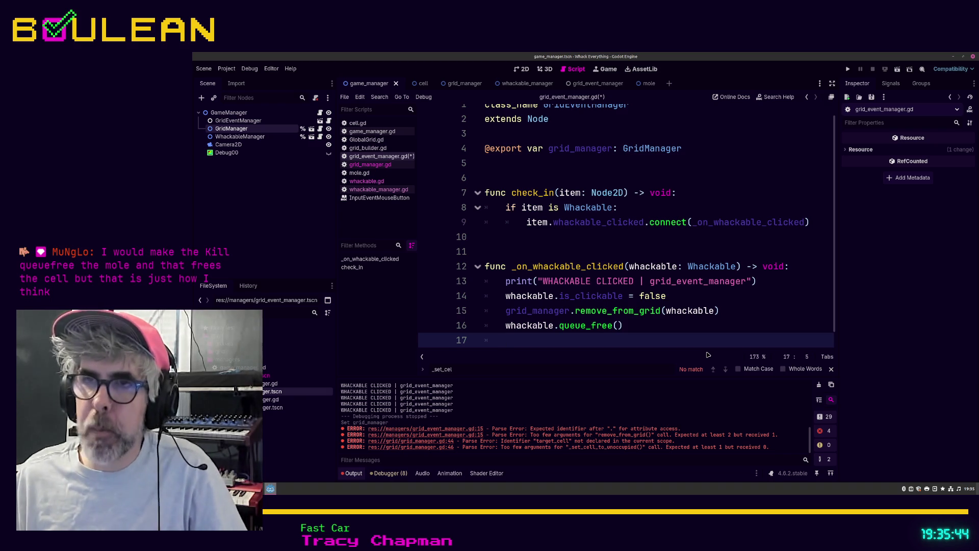
pyautogui.press('Up')
pyautogui.press('Up')
pyautogui.press('Up')
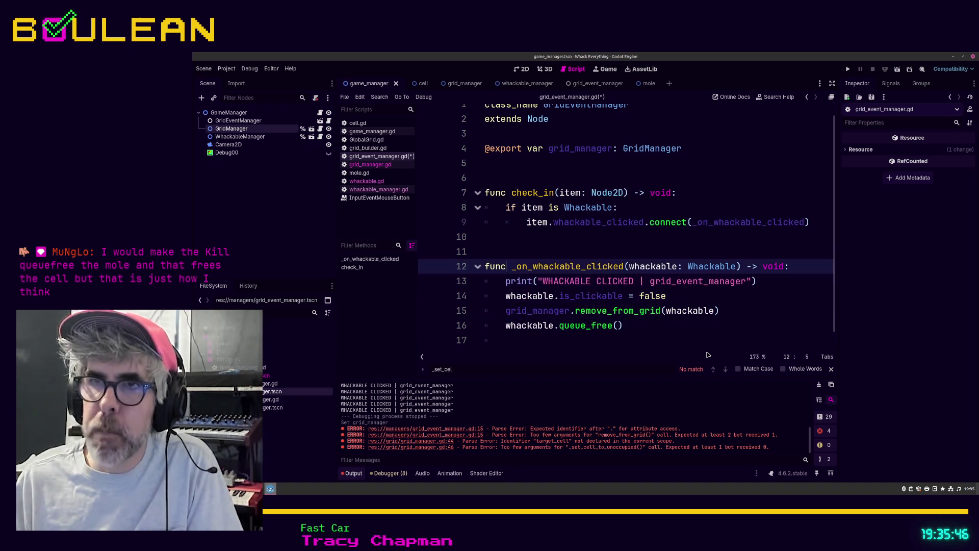
pyautogui.press('Return')
pyautogui.press('Return')
pyautogui.press('Up')
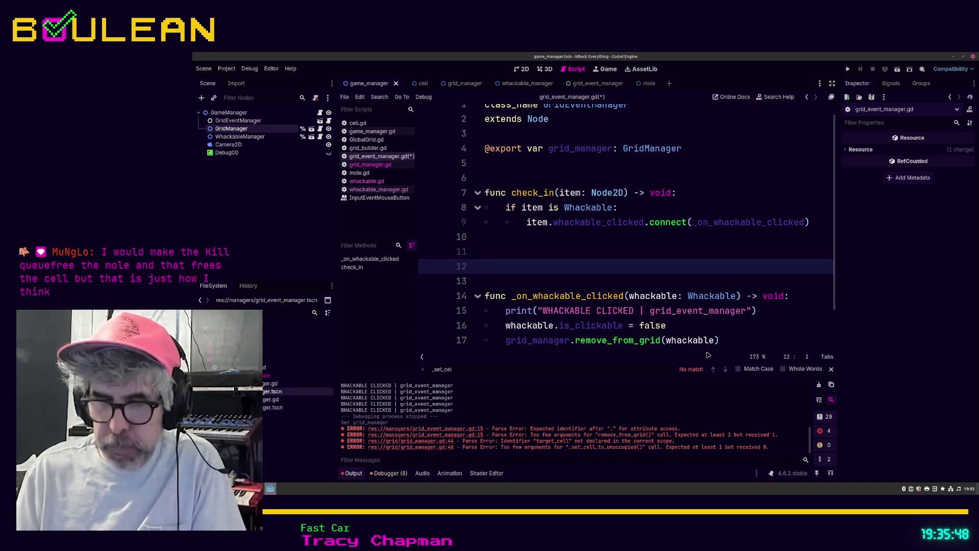
pyautogui.press('Up')
# Step: Write func _despawn(whackable: Whackable) -> void: with body whackable.queue_free()
pyautogui.write('func ')
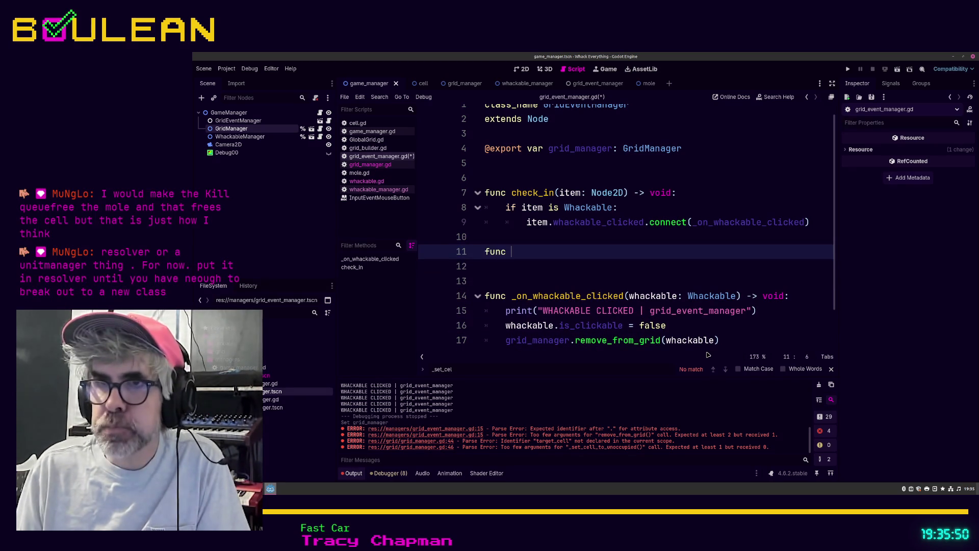
pyautogui.write('_despawn')
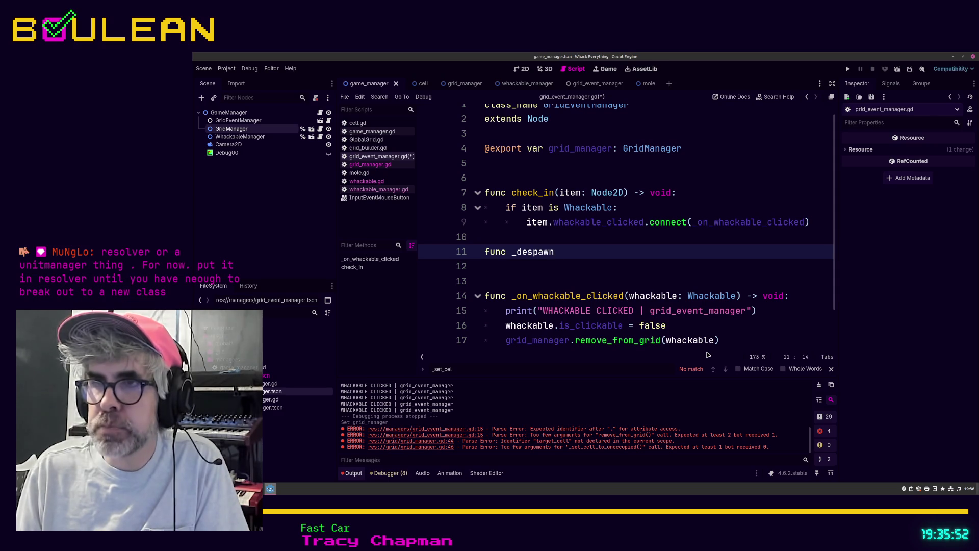
pyautogui.write('(wha')
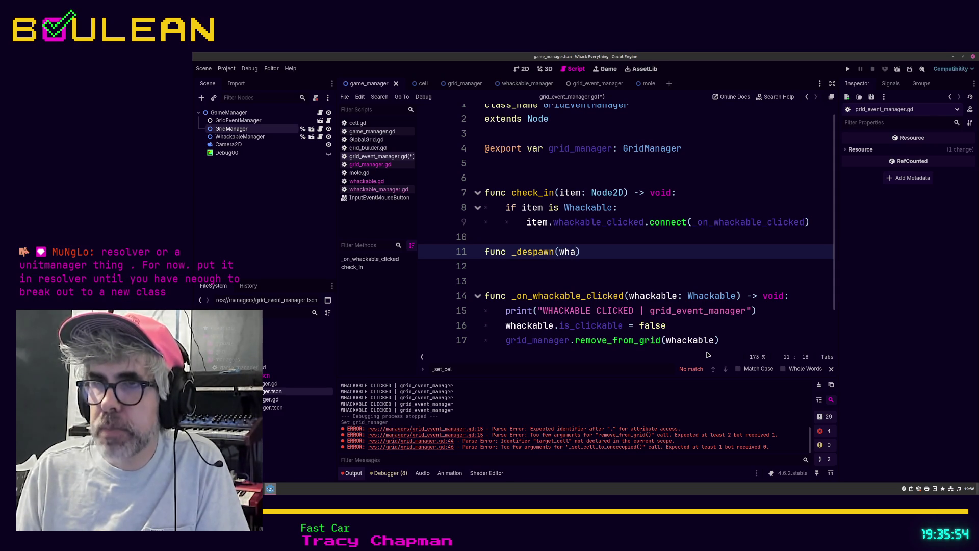
pyautogui.write('ckable: Whac')
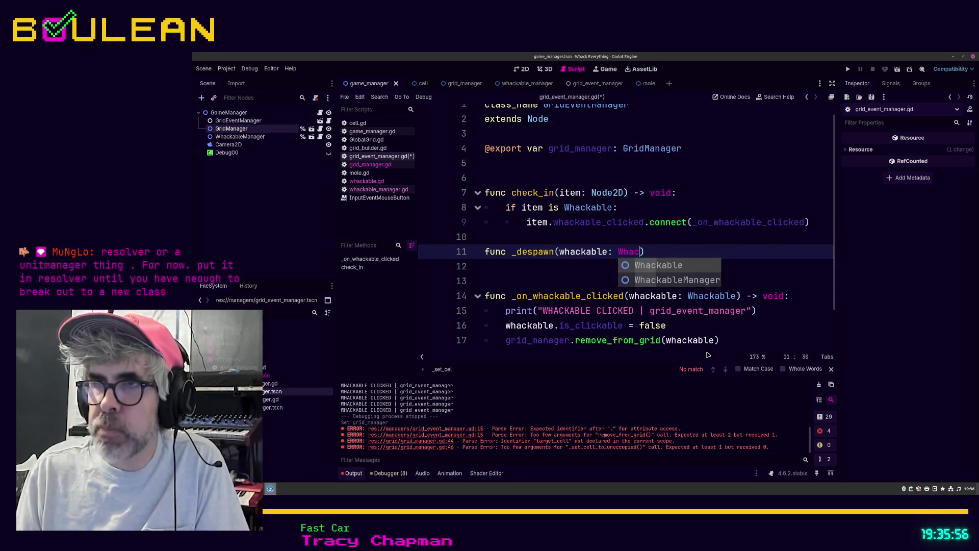
pyautogui.write('kable')
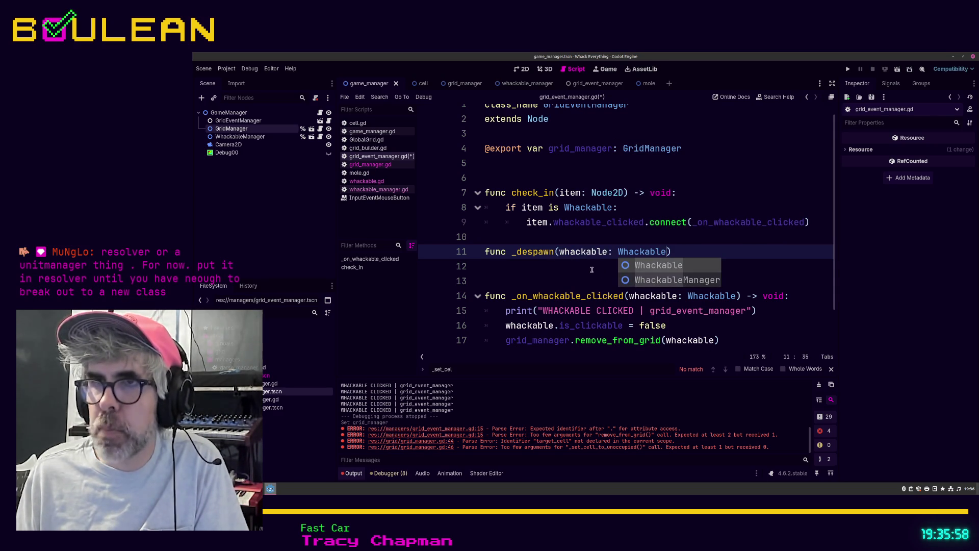
pyautogui.click(593, 270)
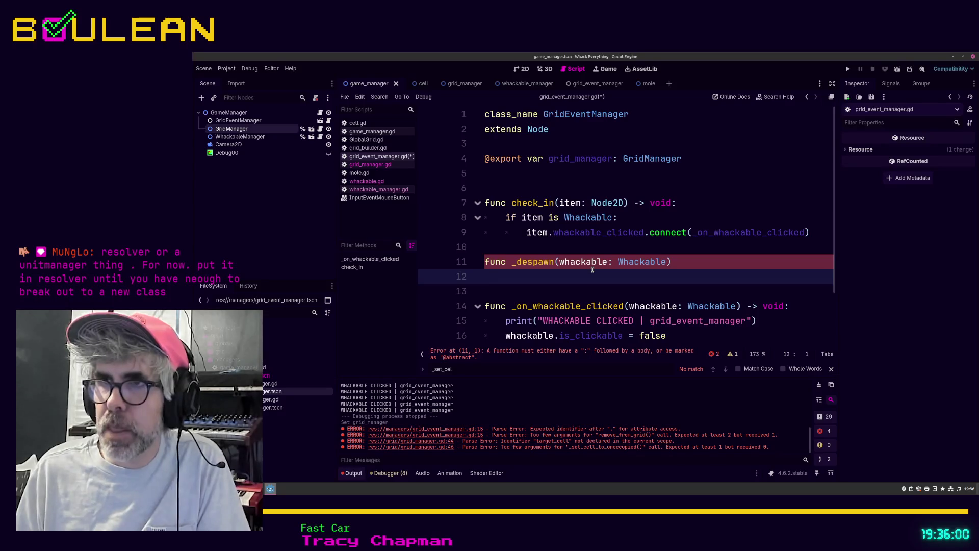
pyautogui.press('Left')
pyautogui.write('-')
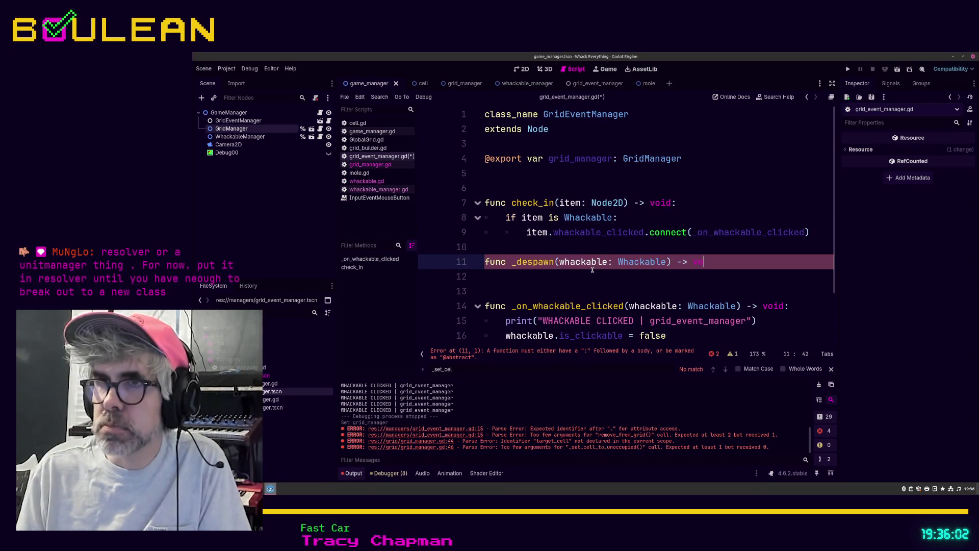
pyautogui.press('Return')
pyautogui.write('w')
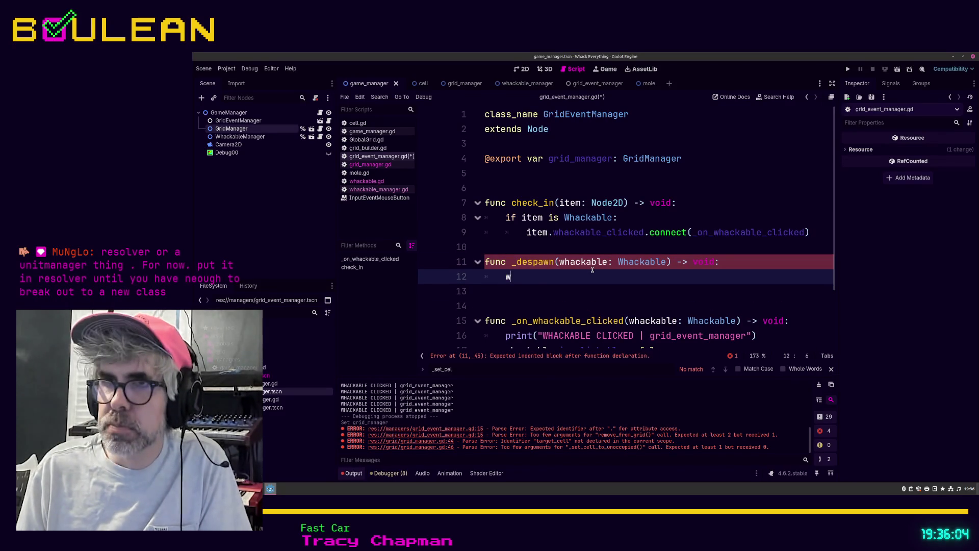
pyautogui.write('hackable.que')
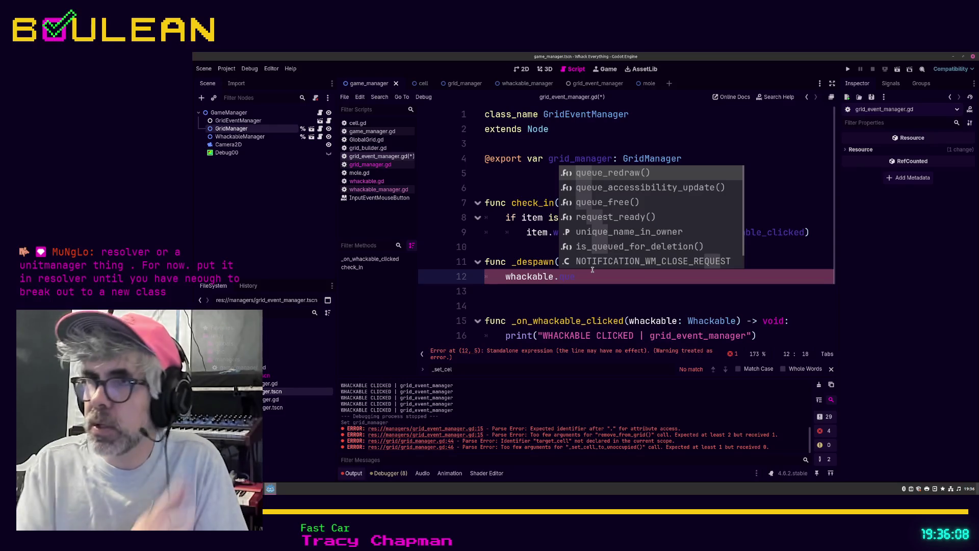
pyautogui.write('u')
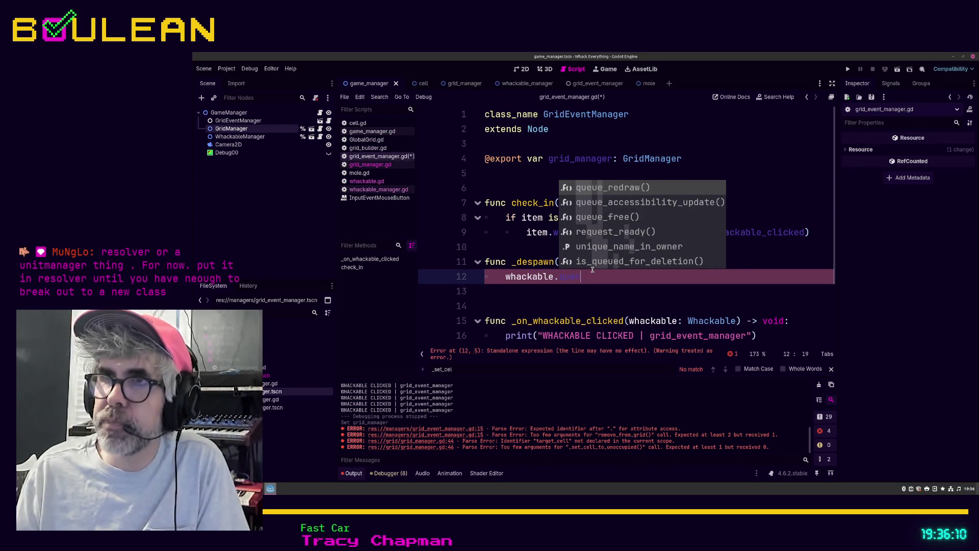
pyautogui.press('Down')
pyautogui.press('Down')
pyautogui.press('Return')
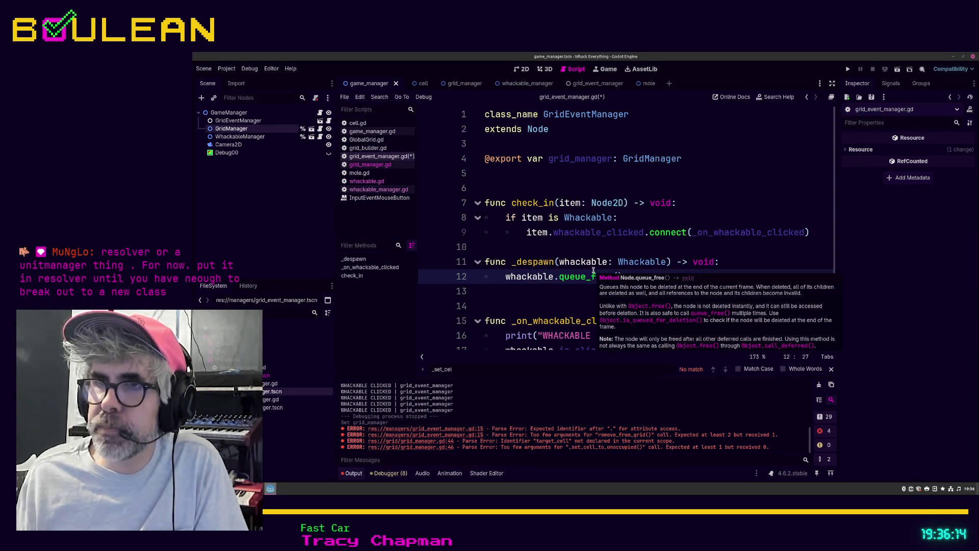
pyautogui.scroll(-1, 607, 301)
pyautogui.scroll(1, 625, 335)
# Step: Replace line 19's whackable.queue_free() with _despawn(whackable) and save grid_event_manager.gd
pyautogui.scroll(-1, 598, 306)
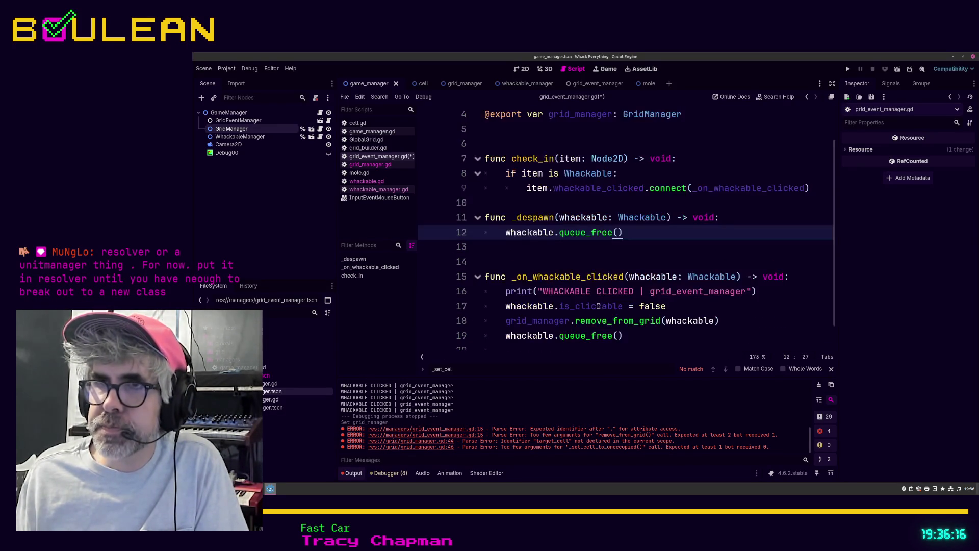
pyautogui.click(630, 339)
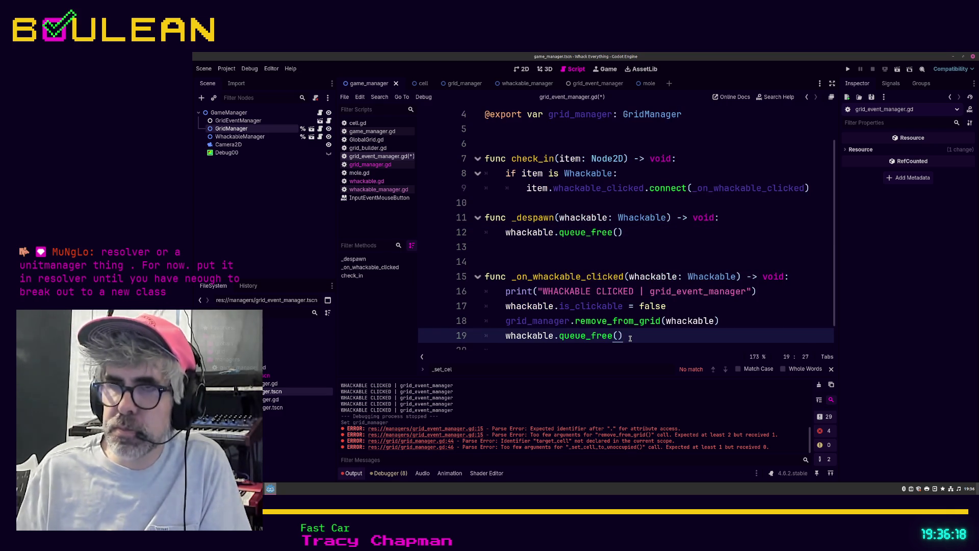
pyautogui.hotkey('shift', 'Home')
pyautogui.write('_de')
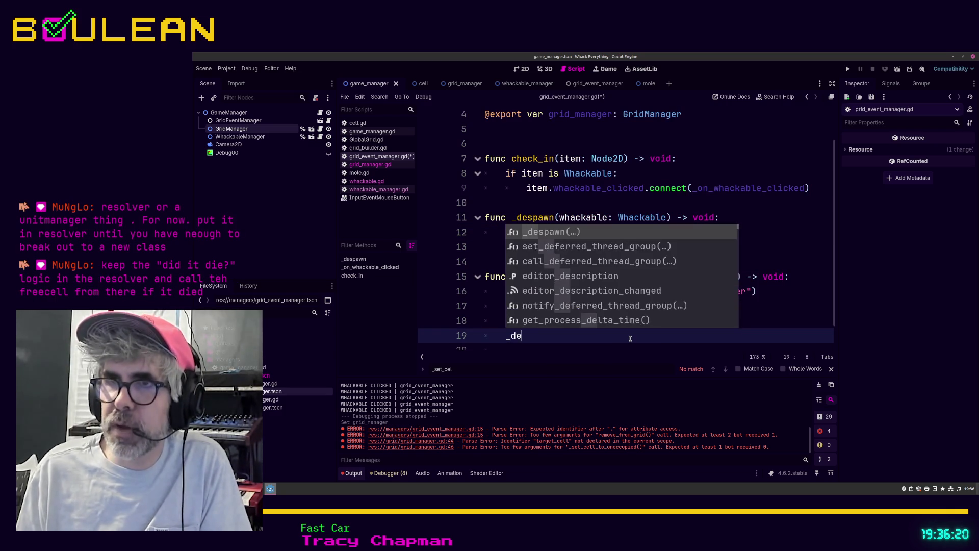
pyautogui.press('Return')
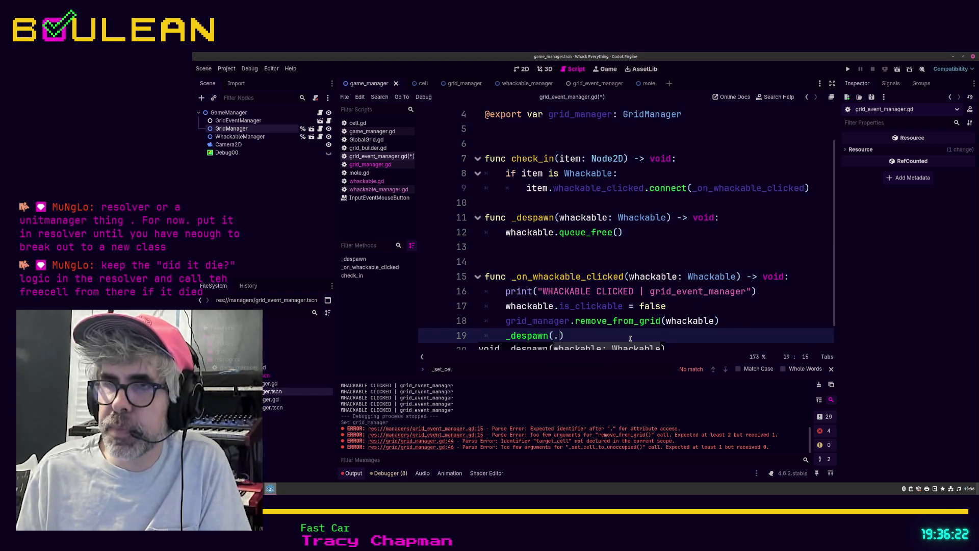
pyautogui.write('whacka')
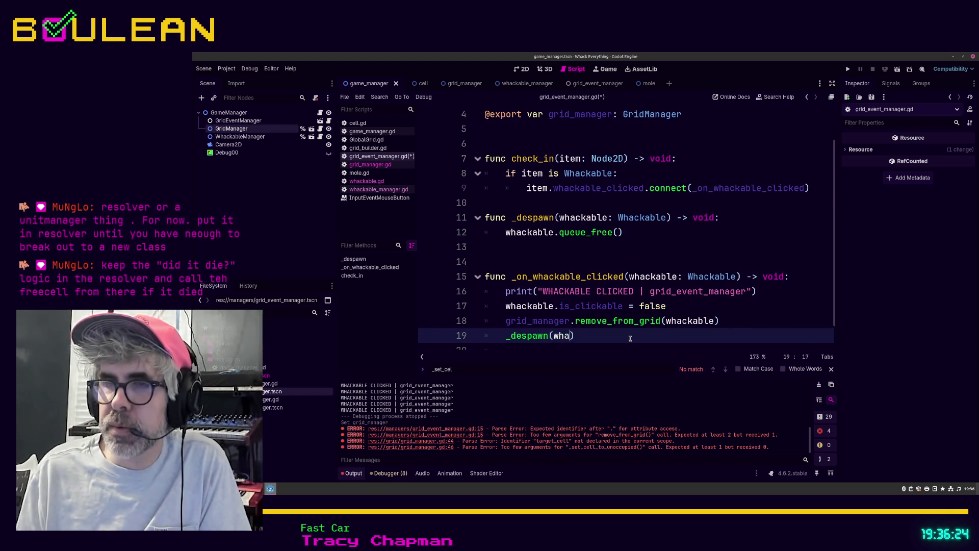
pyautogui.press('Return')
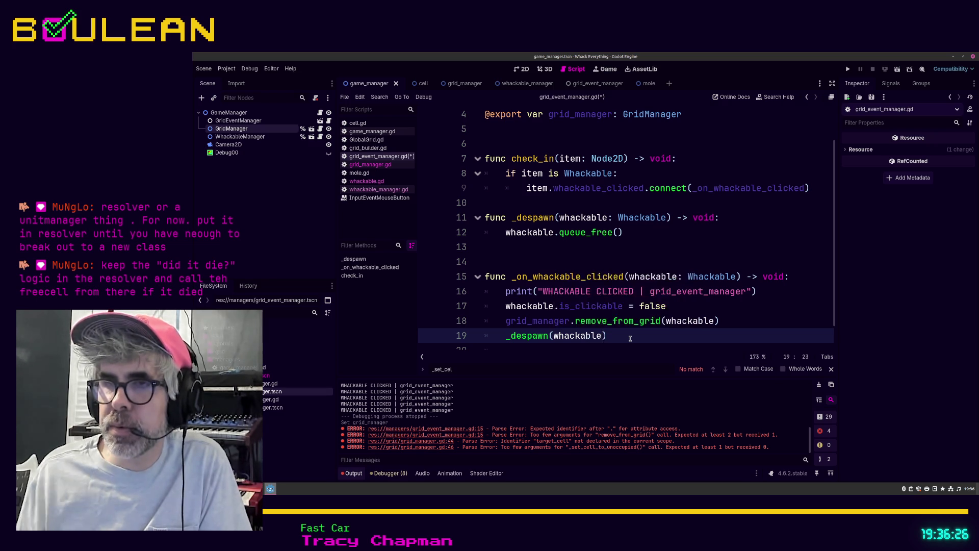
pyautogui.click(735, 320)
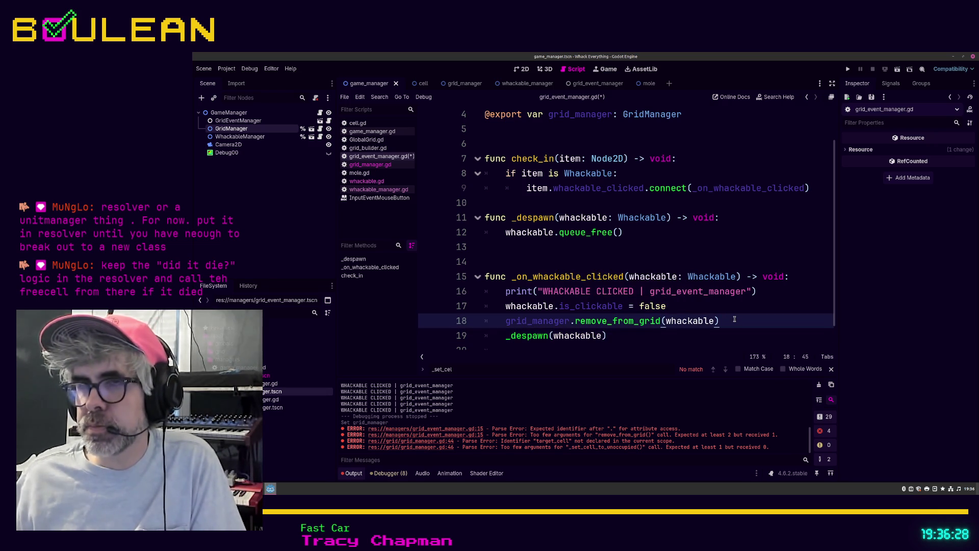
pyautogui.hotkey('ctrl', 's')
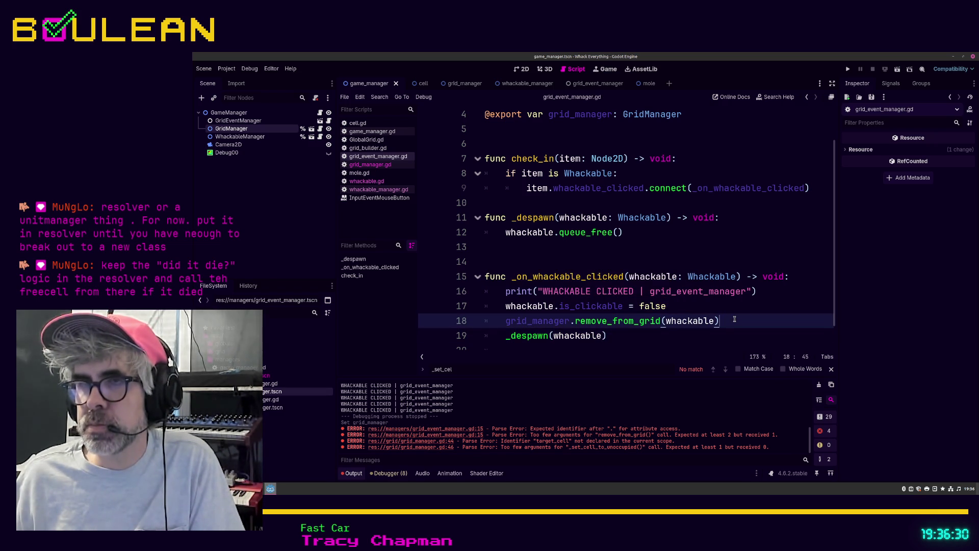
pyautogui.scroll(-1, 671, 296)
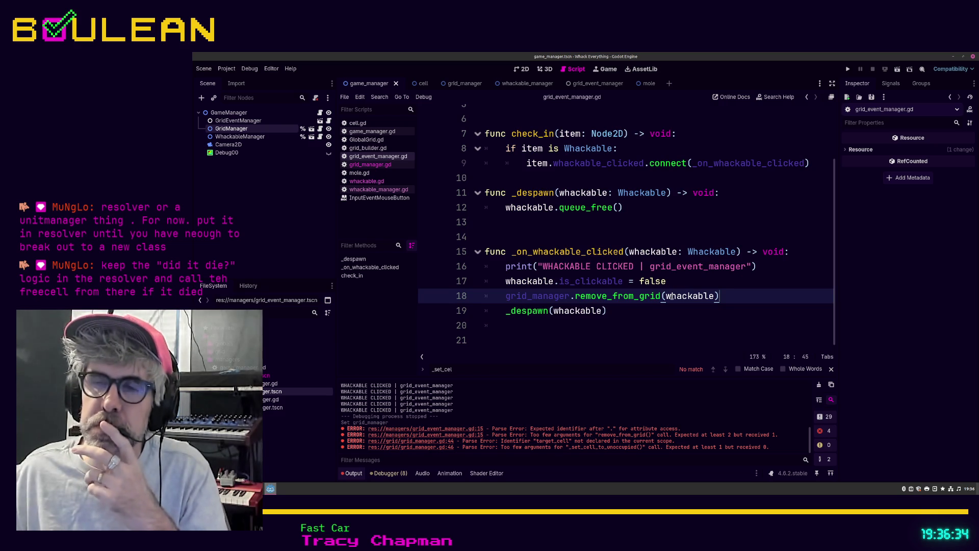
pyautogui.click(650, 314)
# Step: Run the game with F5 and whack the first moles popping up across the grid
pyautogui.press('F5')
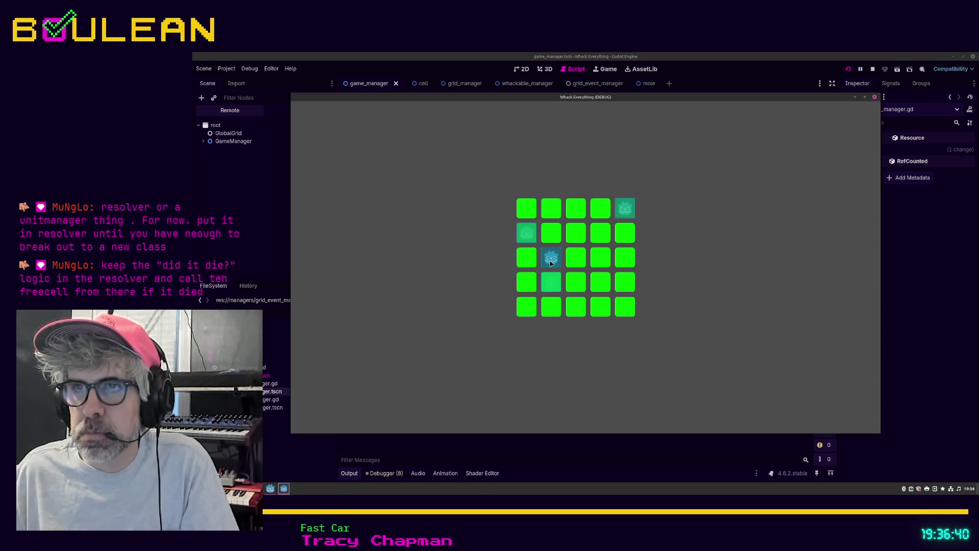
pyautogui.click(551, 263)
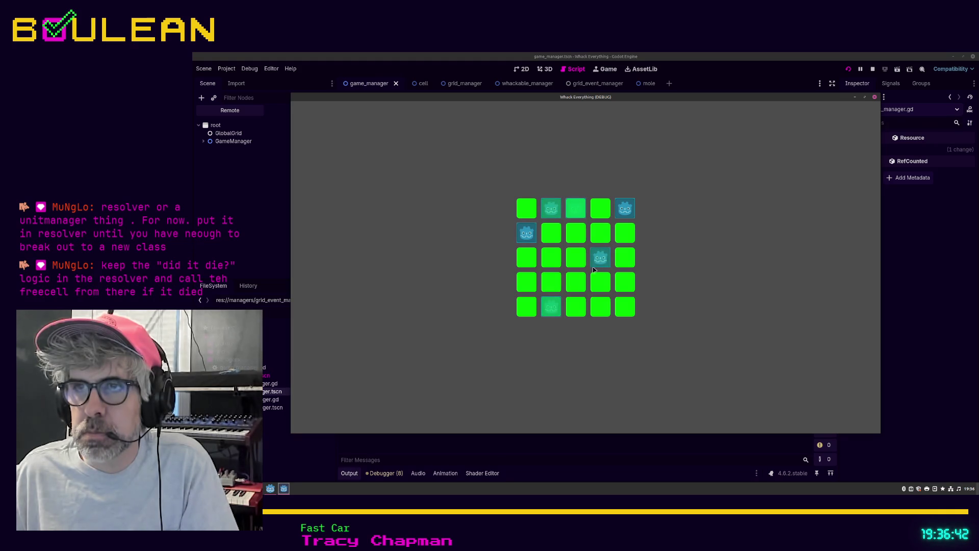
pyautogui.click(598, 261)
pyautogui.click(594, 211)
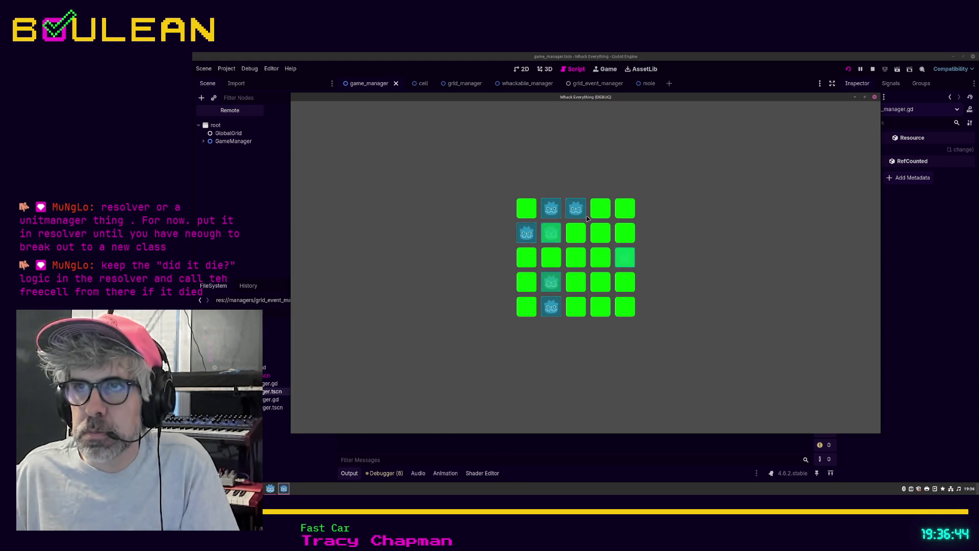
pyautogui.click(576, 209)
pyautogui.click(551, 233)
pyautogui.click(551, 209)
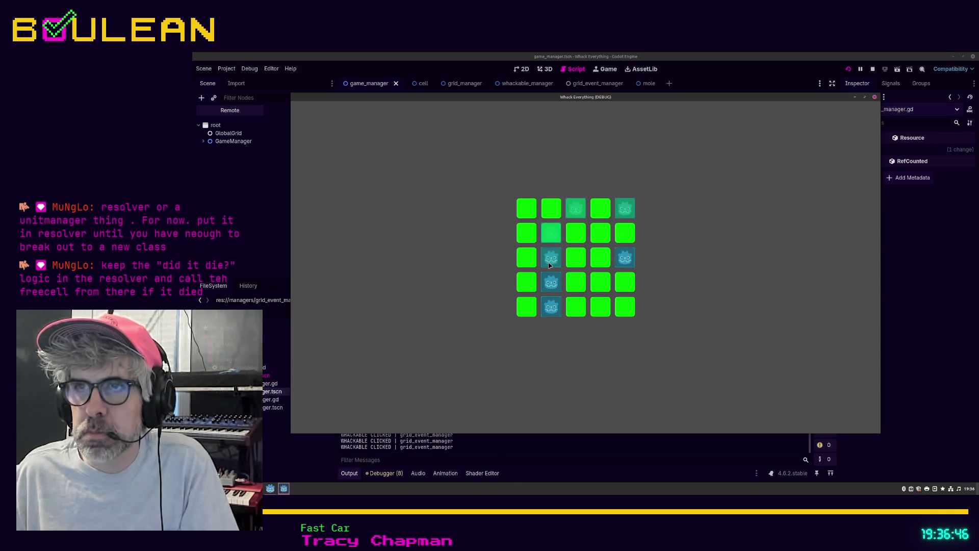
pyautogui.click(550, 264)
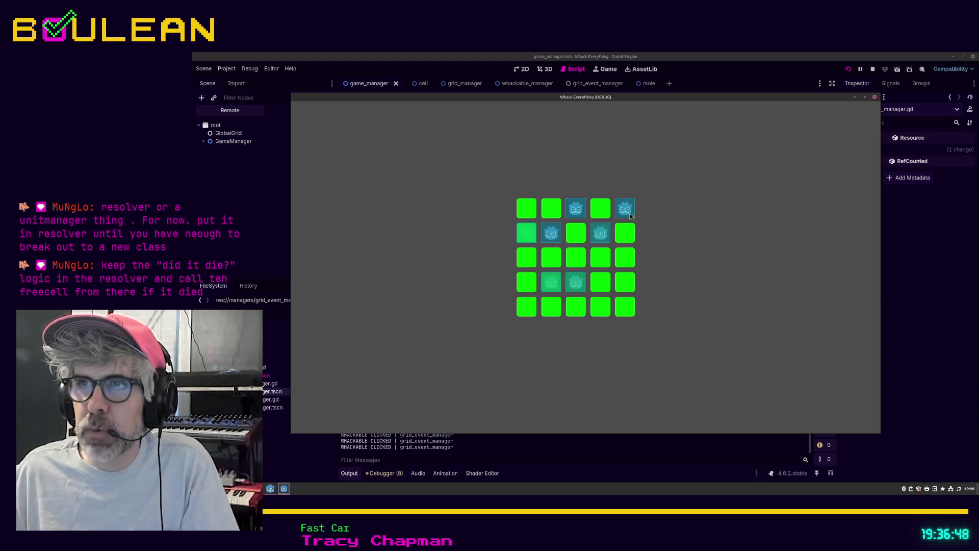
pyautogui.click(630, 216)
pyautogui.click(552, 233)
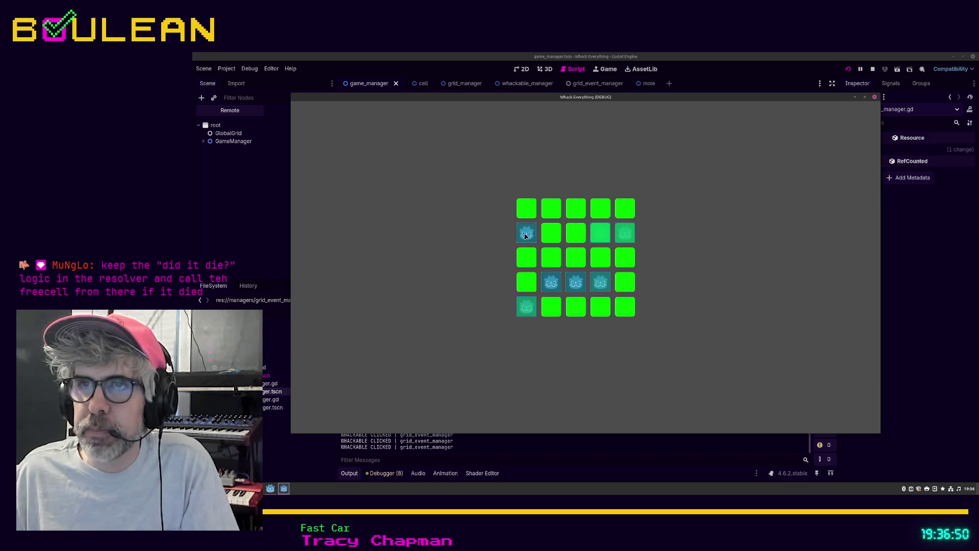
pyautogui.click(552, 283)
pyautogui.click(576, 282)
pyautogui.click(601, 282)
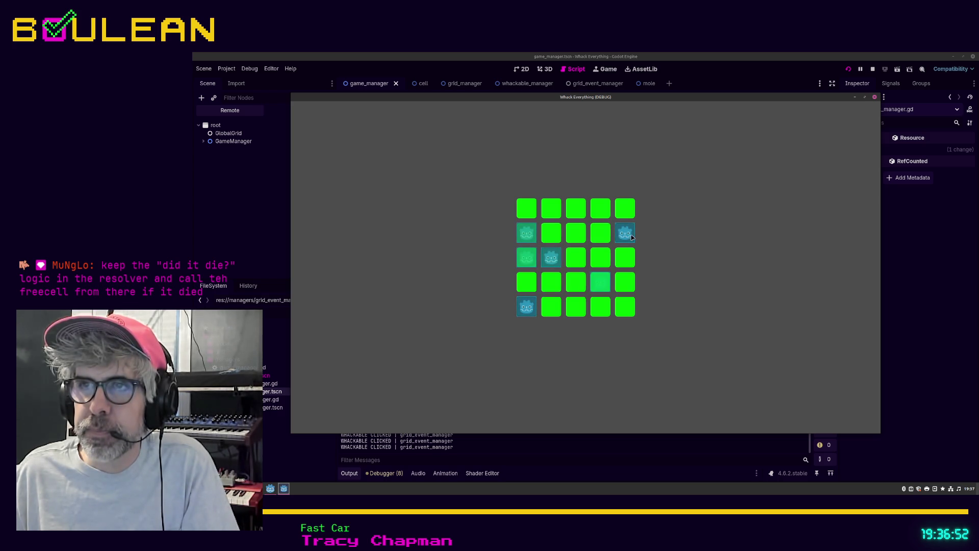
pyautogui.click(601, 233)
pyautogui.click(527, 234)
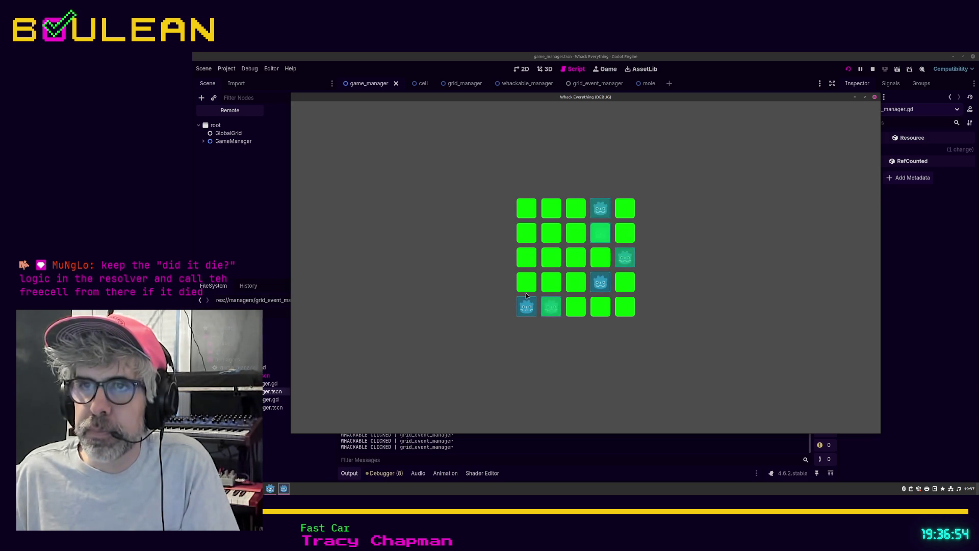
pyautogui.click(526, 306)
# Step: Keep whacking moles in the corner and right-column cells as they appear
pyautogui.click(631, 254)
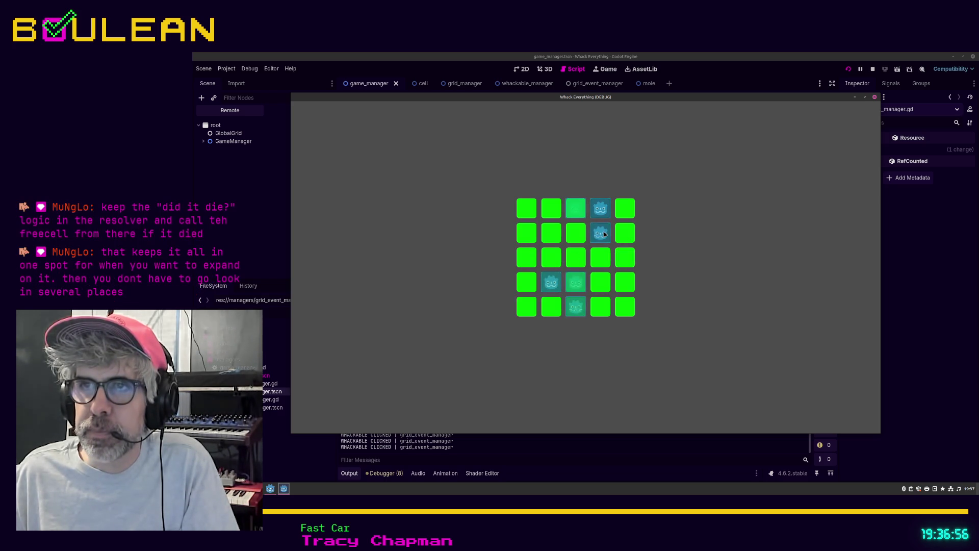
pyautogui.click(551, 281)
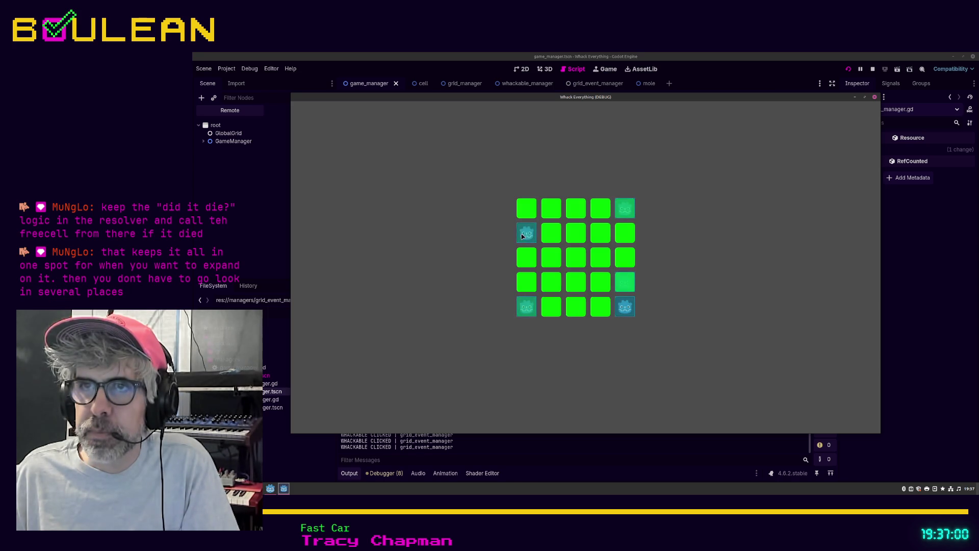
pyautogui.click(525, 211)
pyautogui.click(626, 306)
pyautogui.click(629, 285)
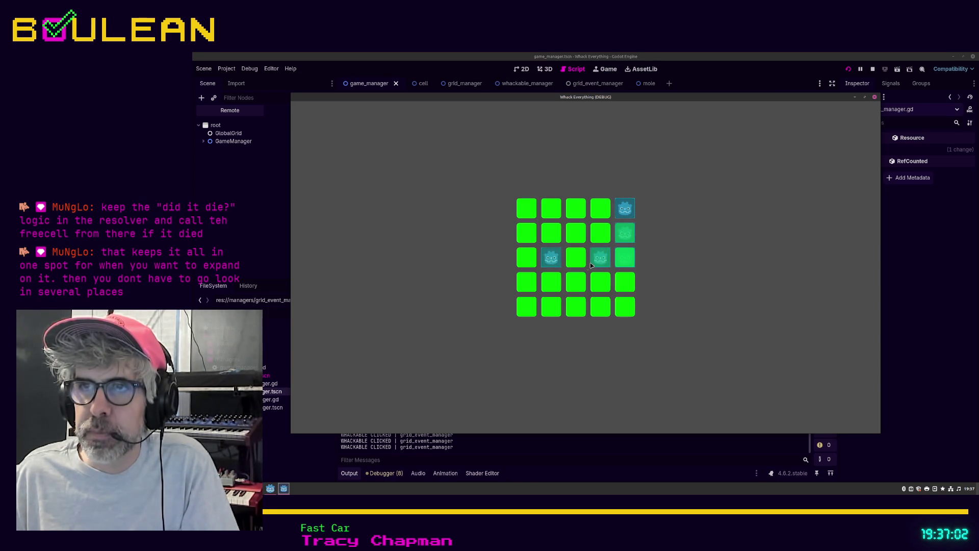
pyautogui.click(628, 232)
pyautogui.click(624, 258)
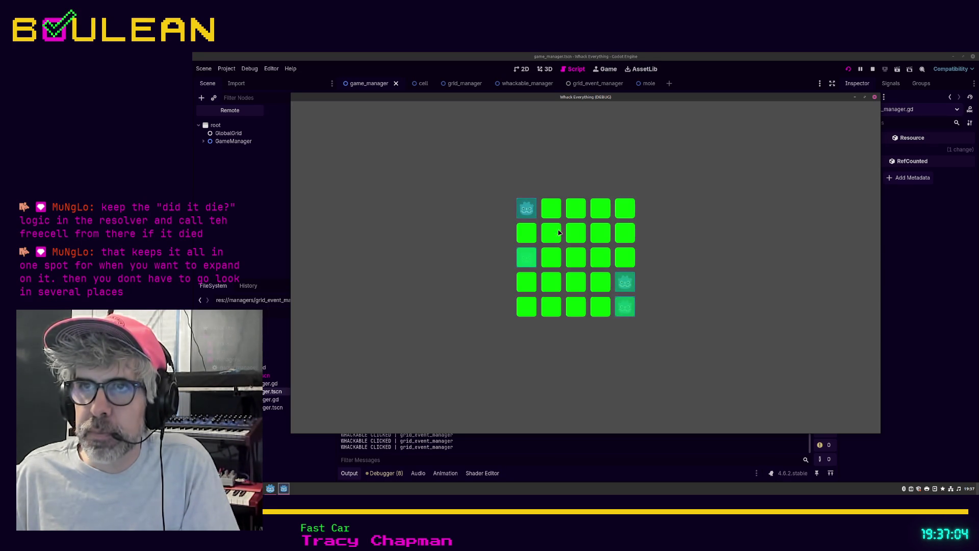
pyautogui.click(625, 305)
pyautogui.click(528, 264)
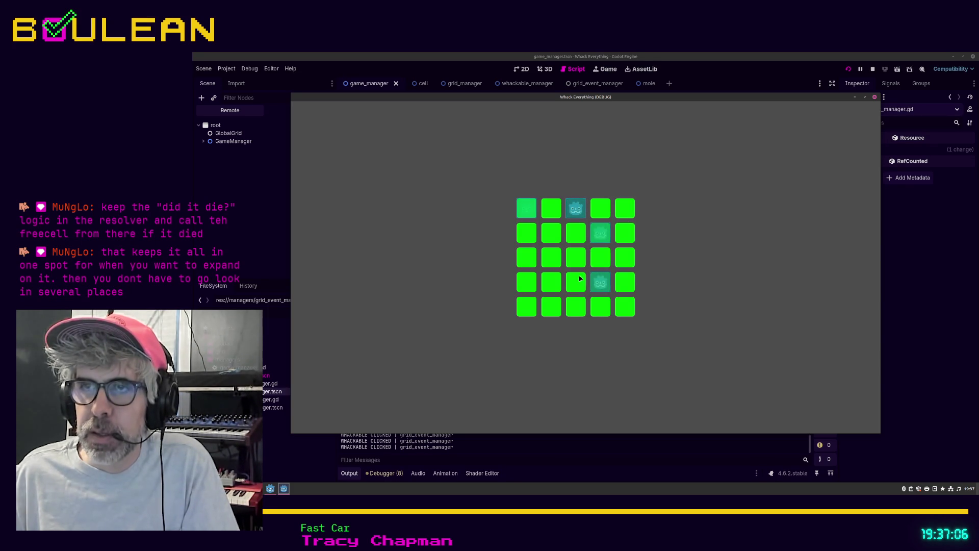
pyautogui.click(577, 210)
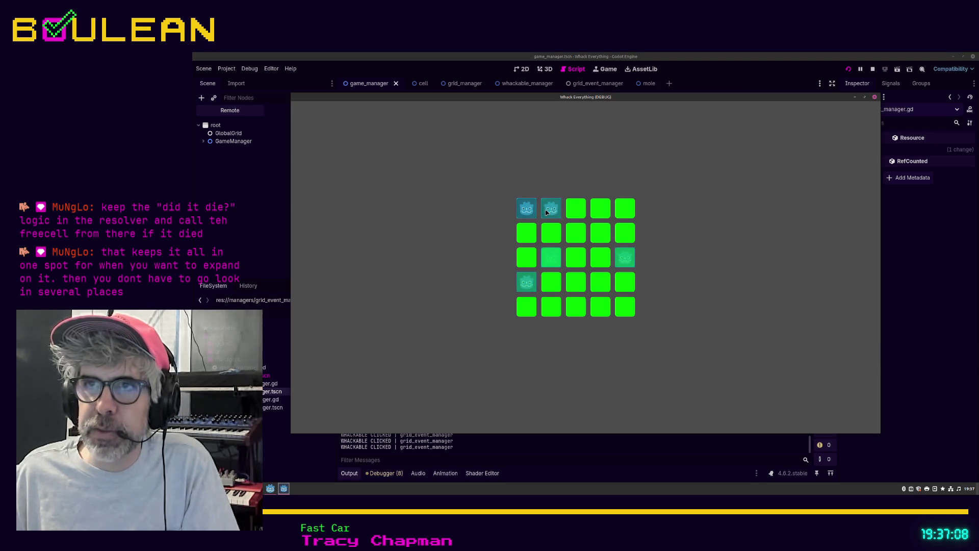
pyautogui.click(551, 258)
pyautogui.click(527, 265)
pyautogui.click(527, 279)
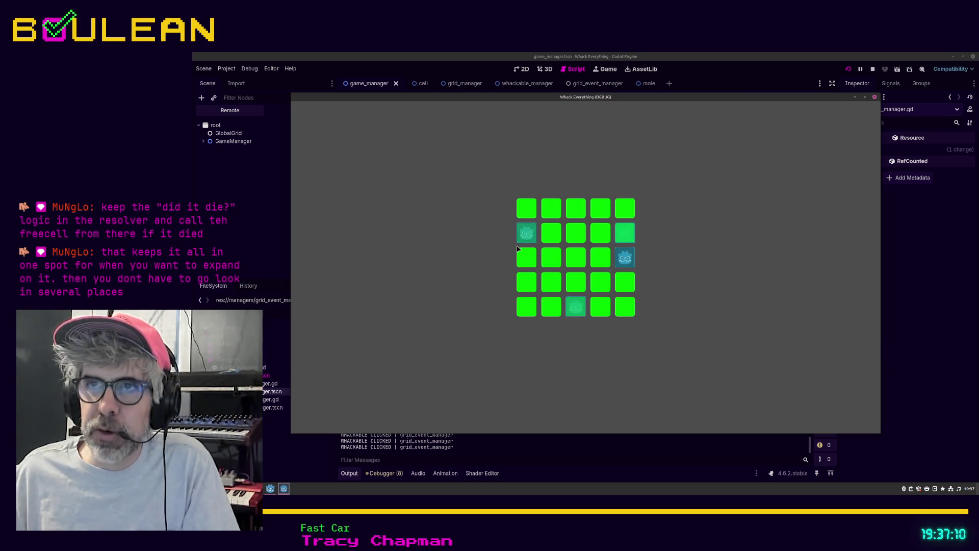
pyautogui.click(624, 257)
pyautogui.click(624, 236)
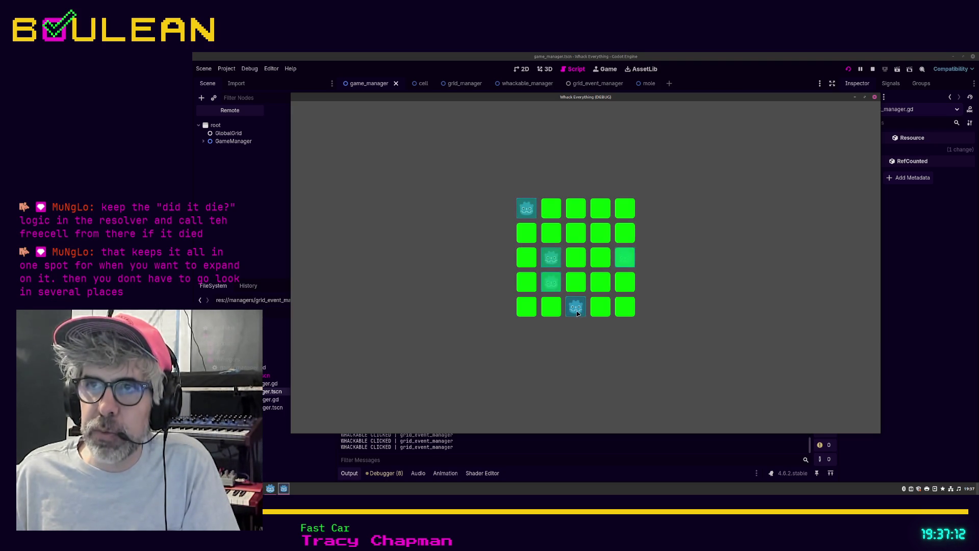
# Step: Whack the remaining moles in rows 1–5, checking each clicked one disappears
pyautogui.click(525, 209)
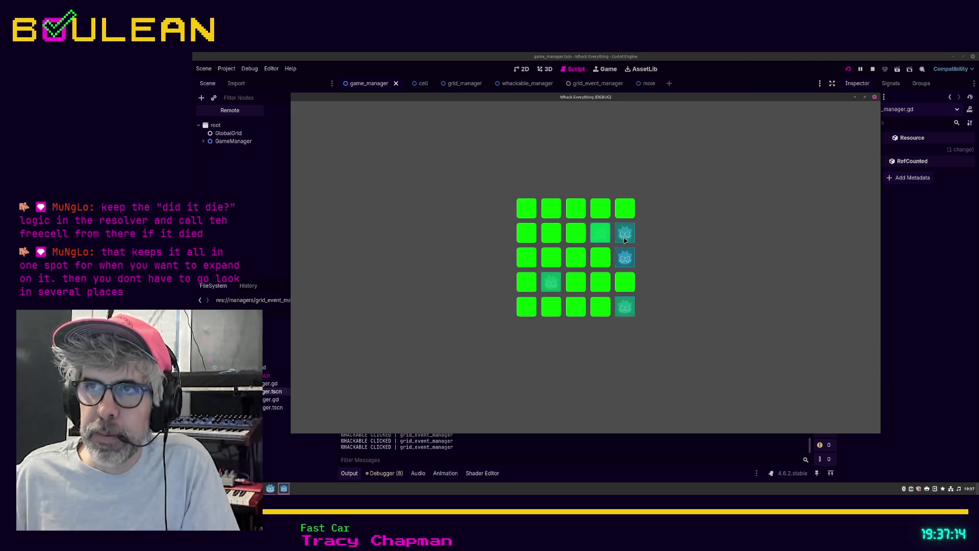
pyautogui.click(625, 257)
pyautogui.click(625, 309)
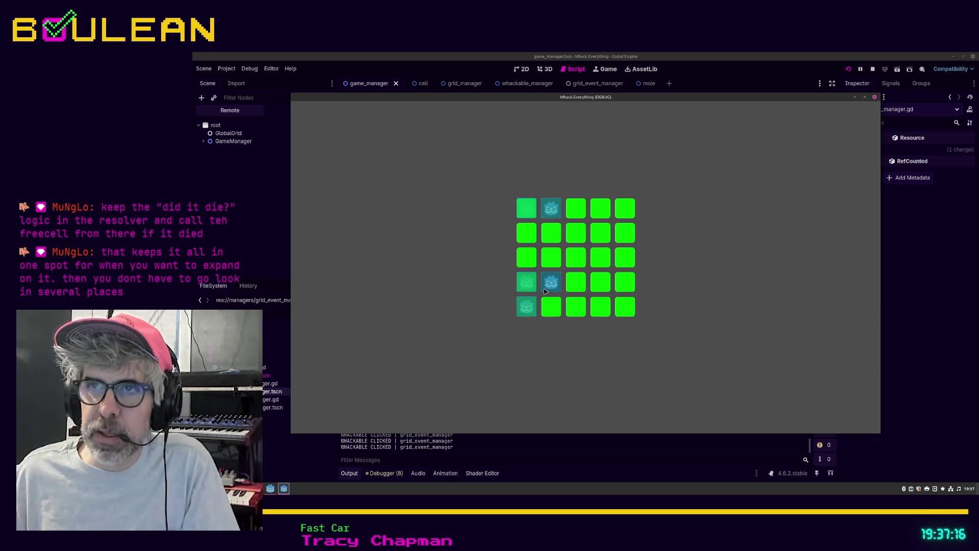
pyautogui.click(527, 209)
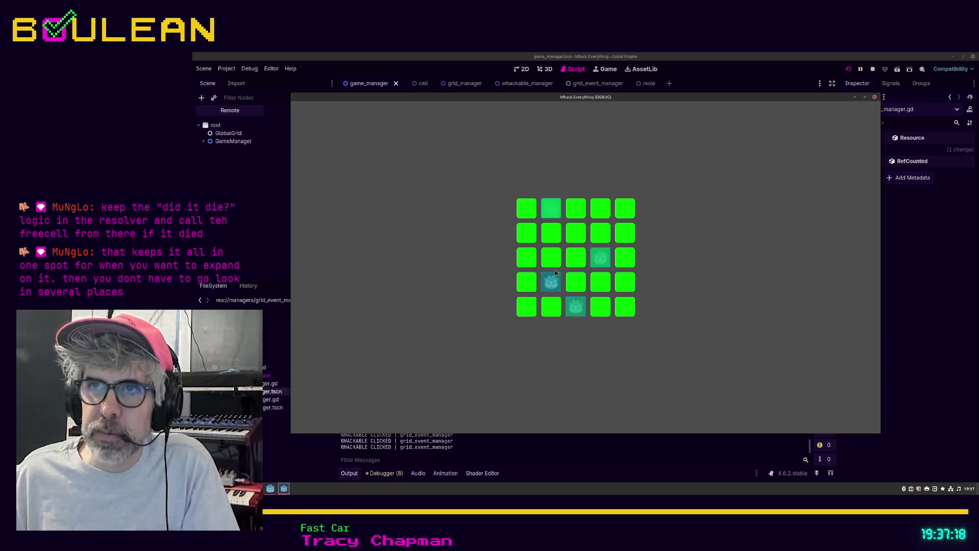
pyautogui.click(600, 261)
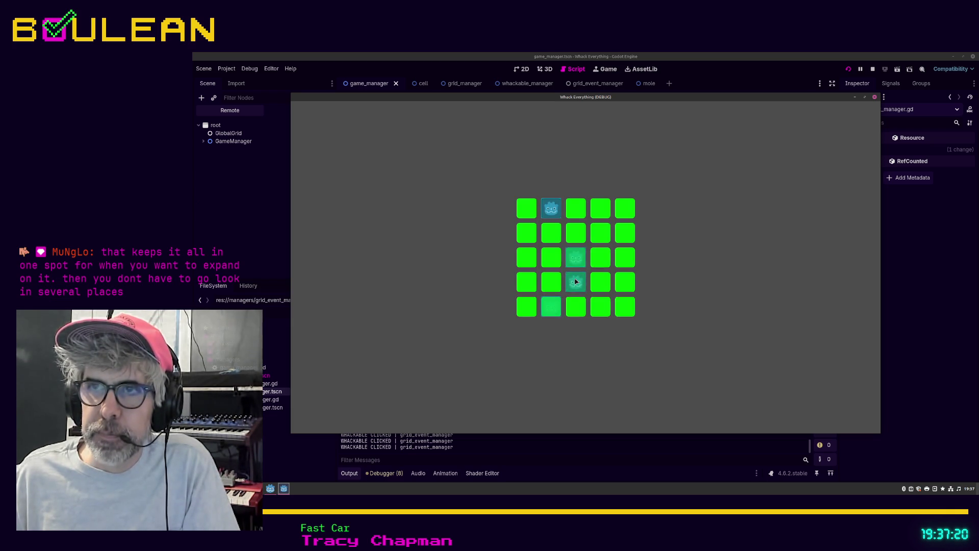
pyautogui.click(575, 258)
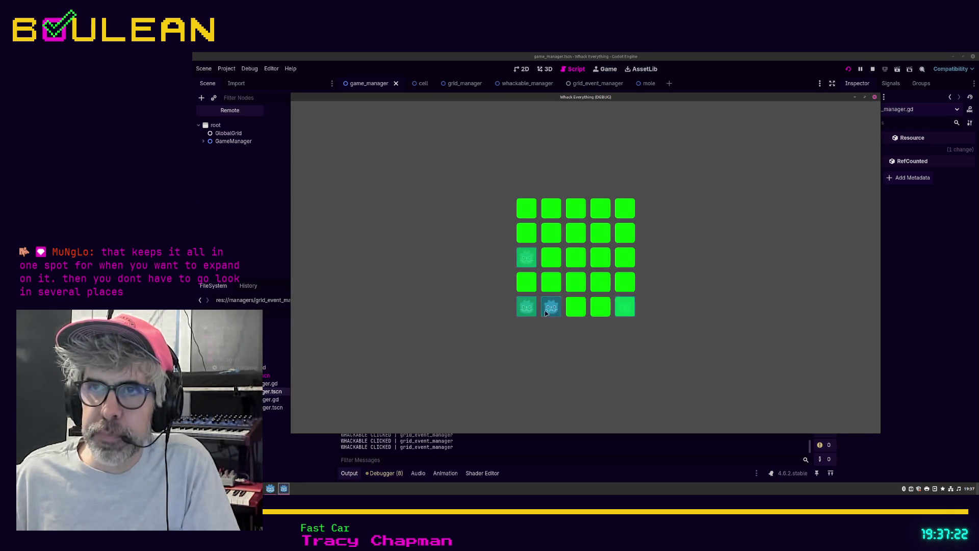
pyautogui.click(622, 304)
pyautogui.click(619, 258)
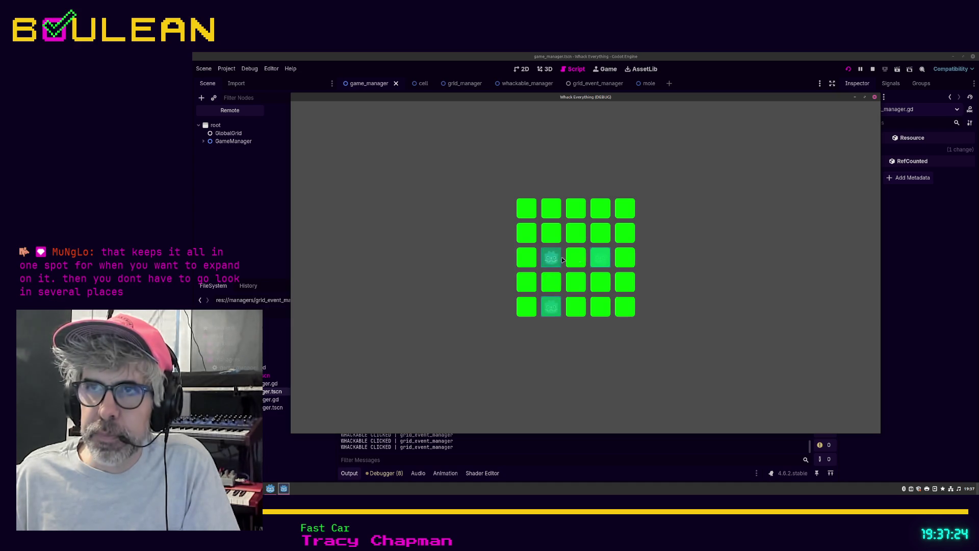
pyautogui.click(598, 259)
pyautogui.click(600, 284)
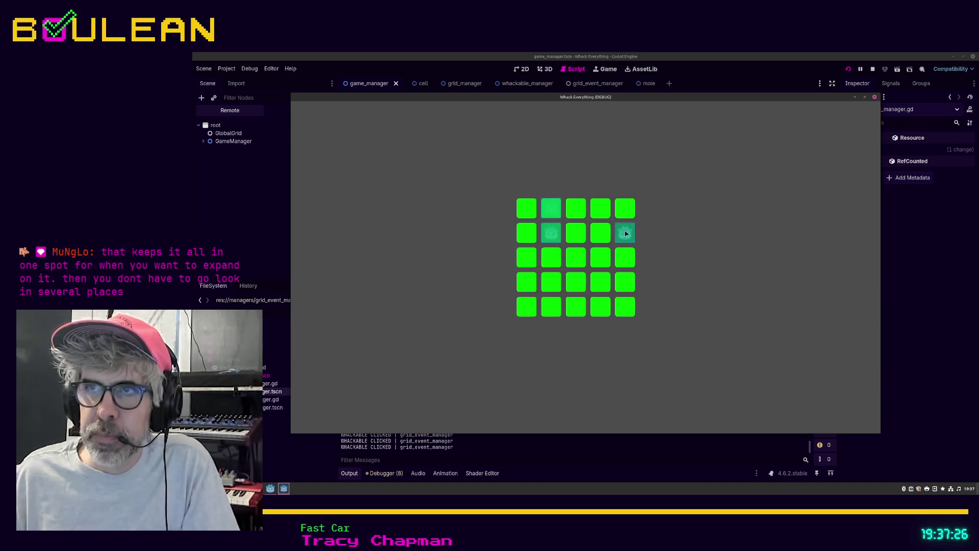
pyautogui.click(624, 232)
pyautogui.click(551, 232)
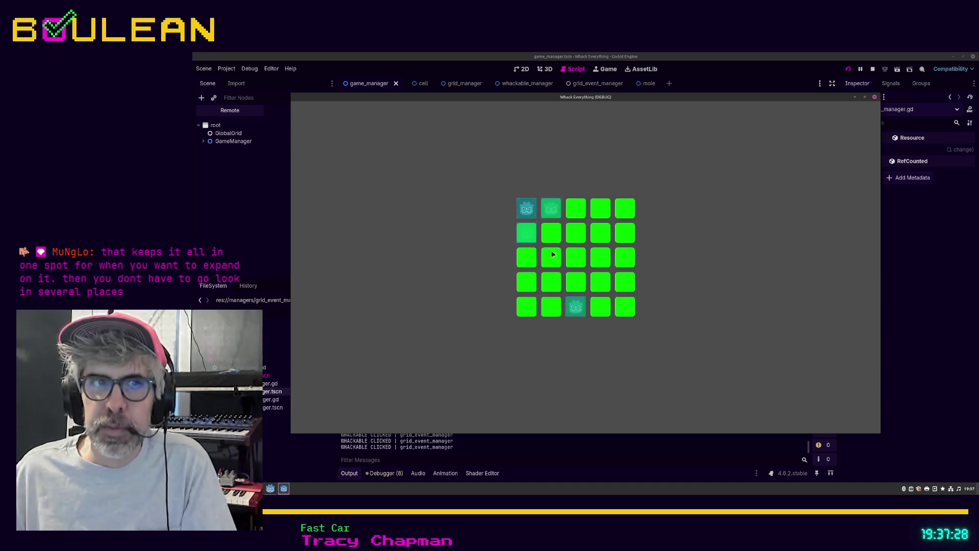
pyautogui.click(578, 312)
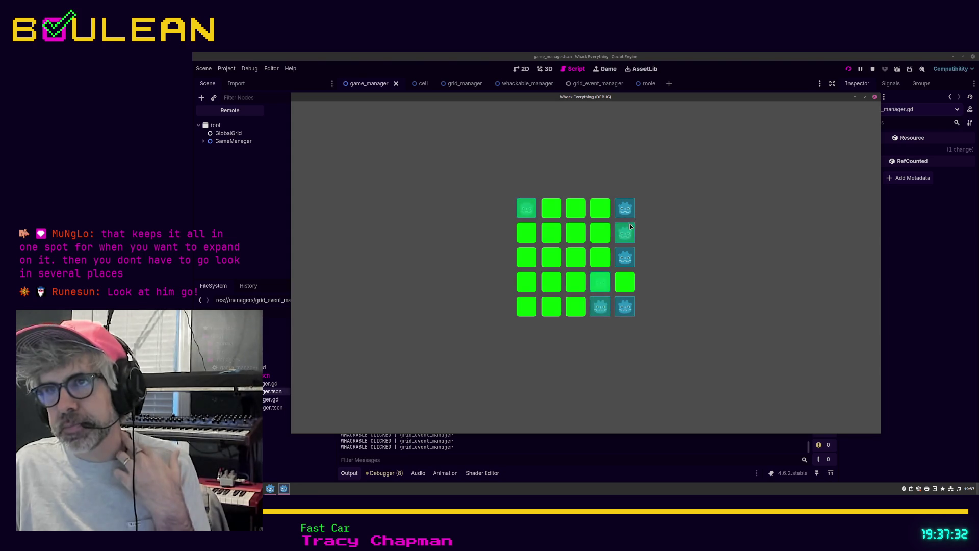
pyautogui.click(627, 262)
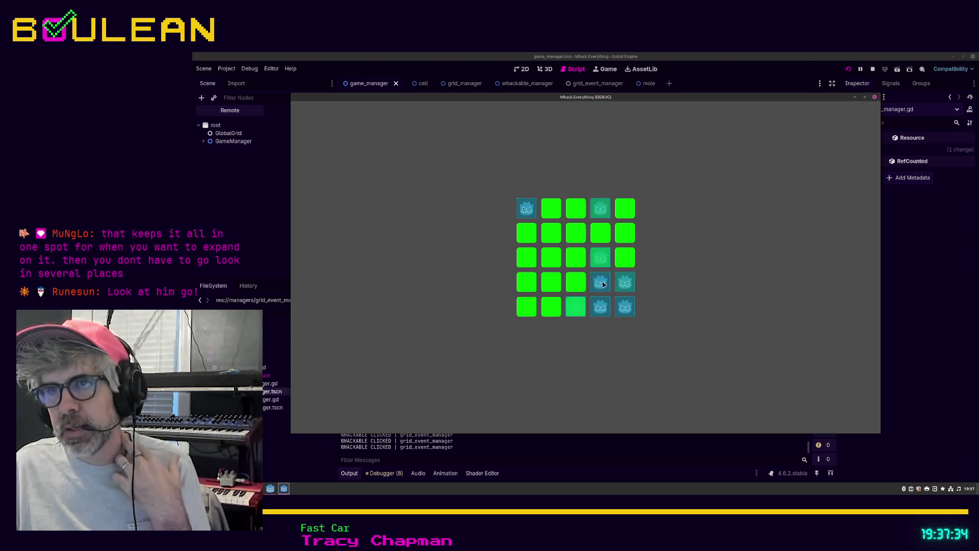
pyautogui.click(572, 313)
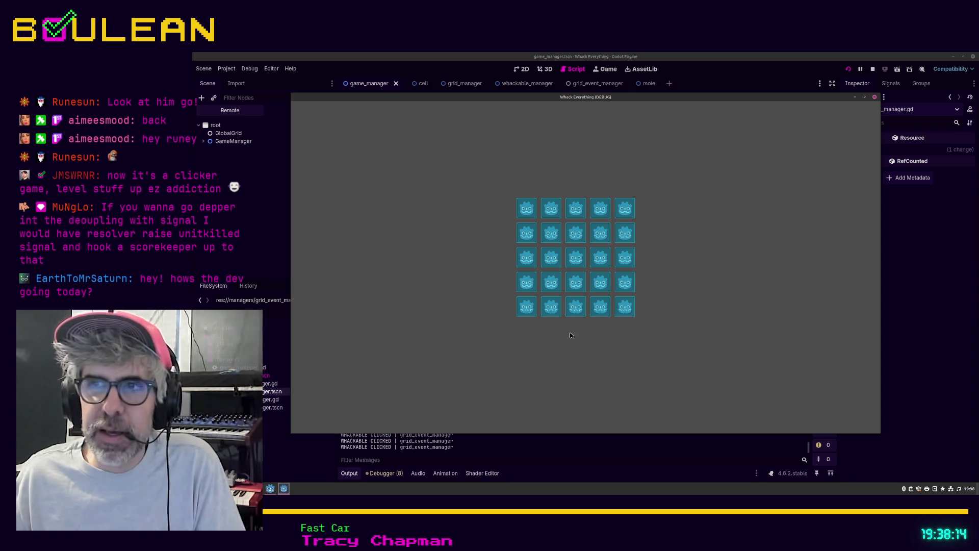
# Step: Clear the moles in the lower-left cells, columns 1–3 of rows 2–5
pyautogui.click(575, 306)
pyautogui.click(550, 306)
pyautogui.click(551, 281)
pyautogui.click(574, 281)
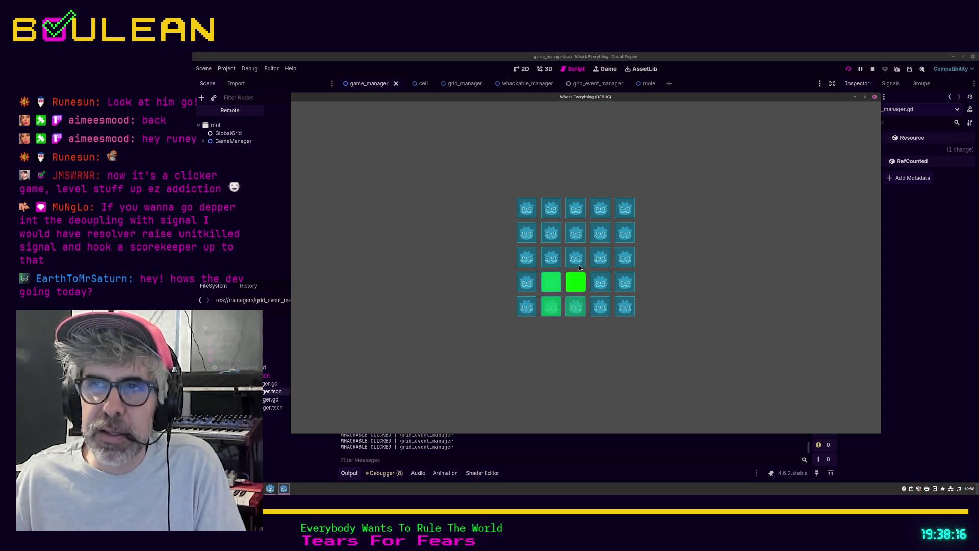
pyautogui.click(576, 258)
pyautogui.click(551, 258)
pyautogui.click(551, 233)
pyautogui.click(527, 233)
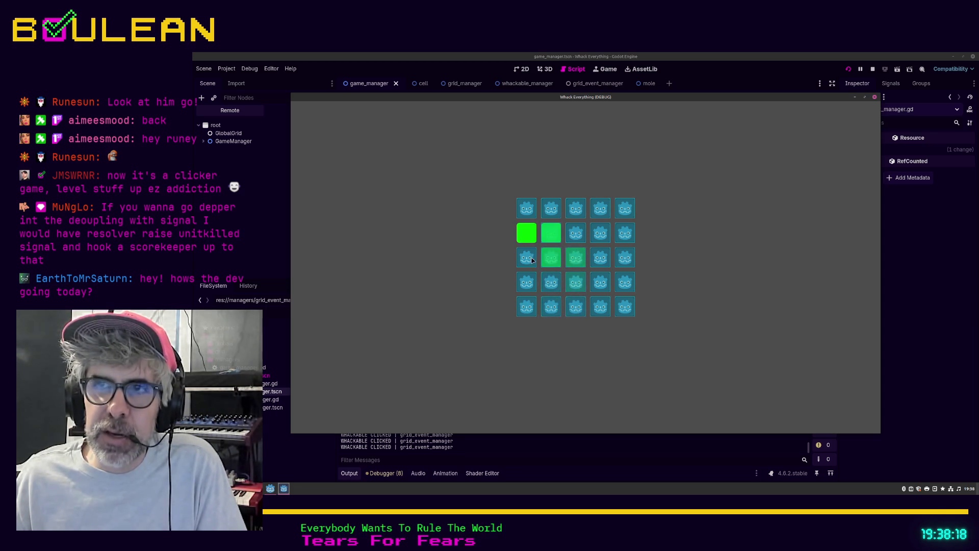
pyautogui.click(527, 258)
pyautogui.click(527, 282)
pyautogui.click(551, 283)
pyautogui.click(551, 307)
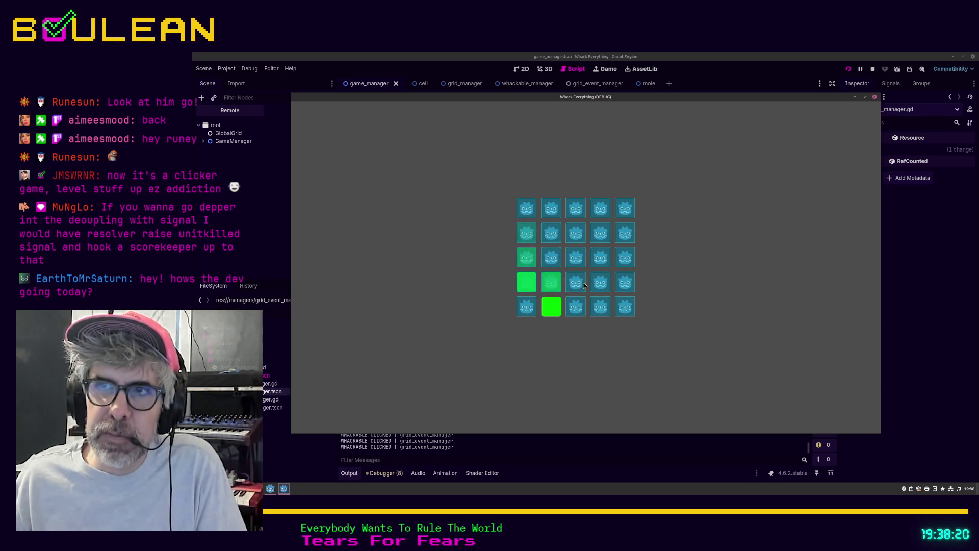
pyautogui.click(584, 284)
# Step: Clear more moles across rows 1–5, columns 1–4, turning their cells green
pyautogui.click(599, 257)
pyautogui.click(577, 258)
pyautogui.click(571, 230)
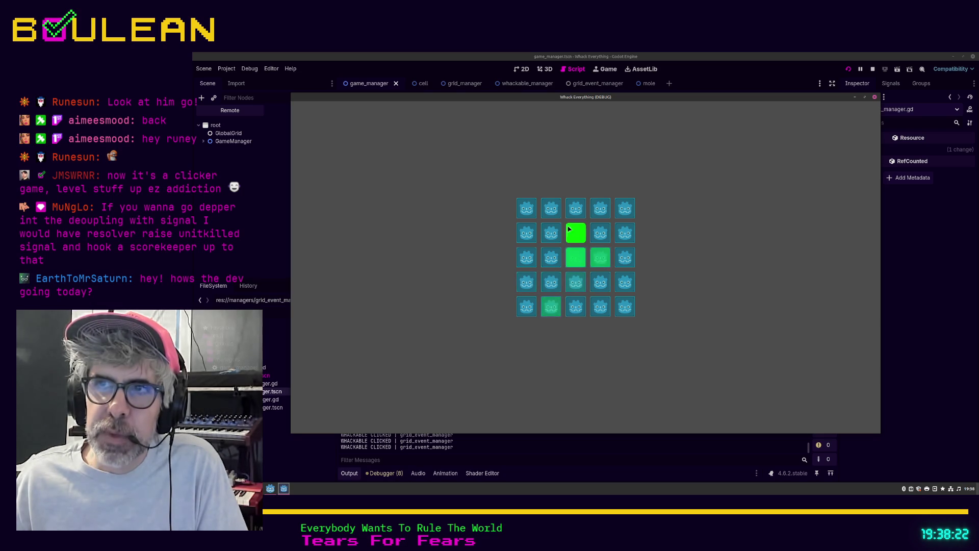
pyautogui.click(575, 208)
pyautogui.click(551, 208)
pyautogui.click(551, 234)
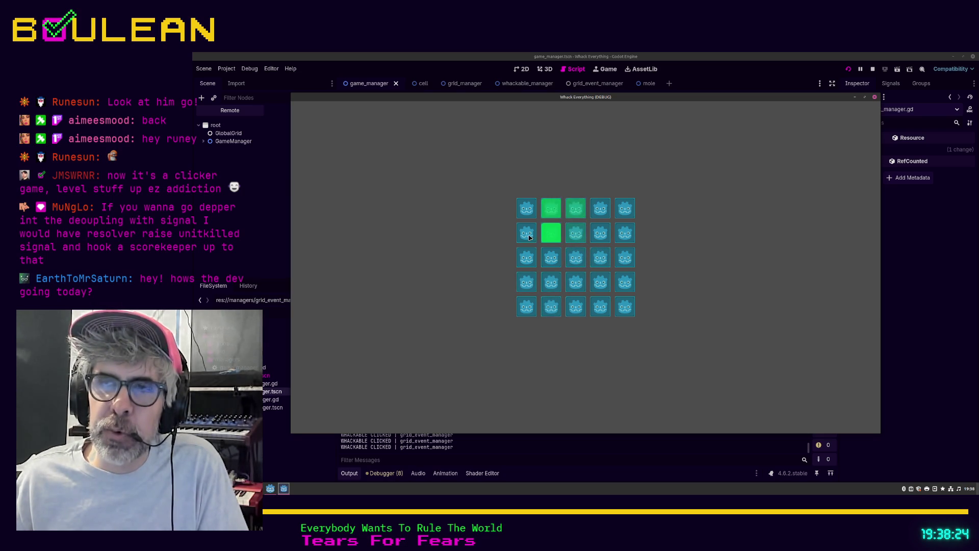
pyautogui.click(528, 234)
pyautogui.click(527, 208)
pyautogui.click(527, 257)
pyautogui.click(551, 257)
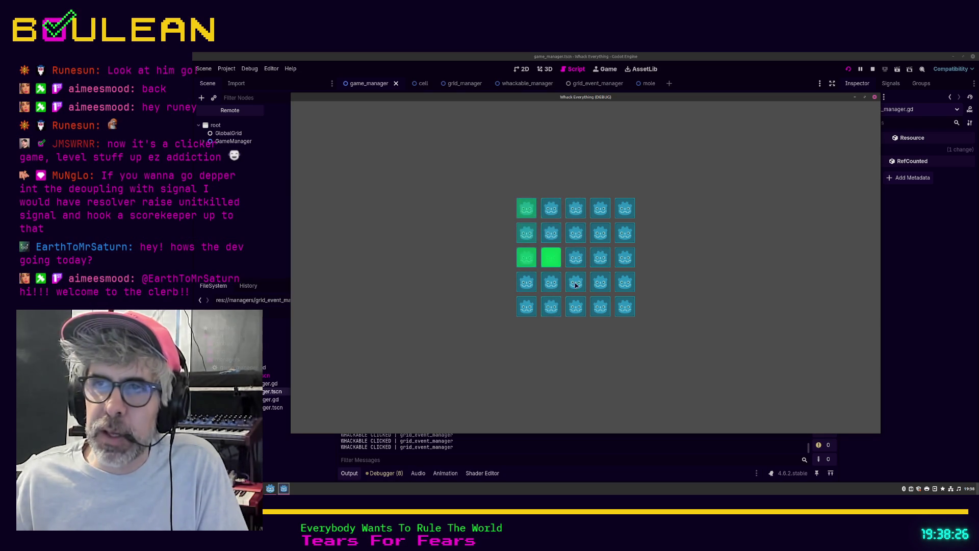
pyautogui.click(575, 283)
pyautogui.click(575, 306)
pyautogui.click(600, 282)
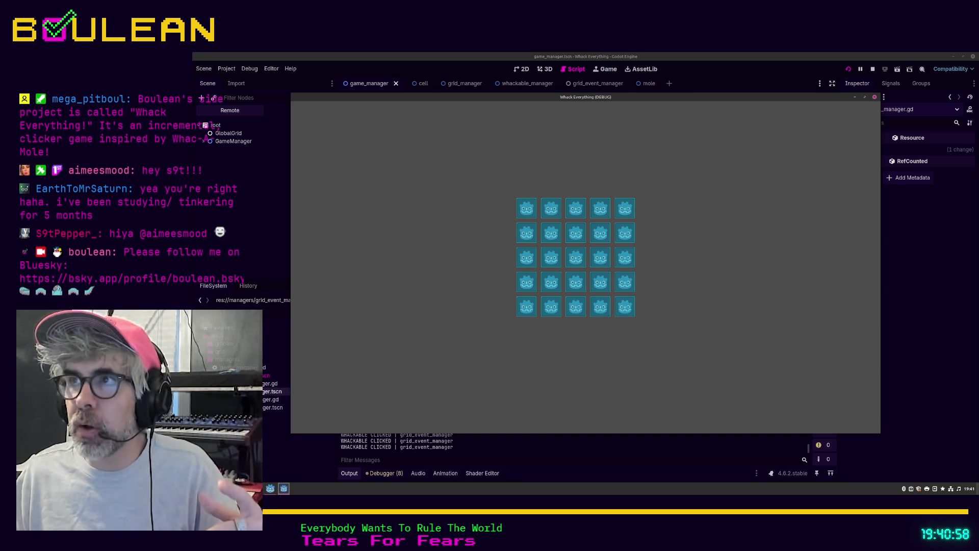
# Step: Stop the running Whack Everything game to return to grid_event_manager.gd
pyautogui.click(875, 97)
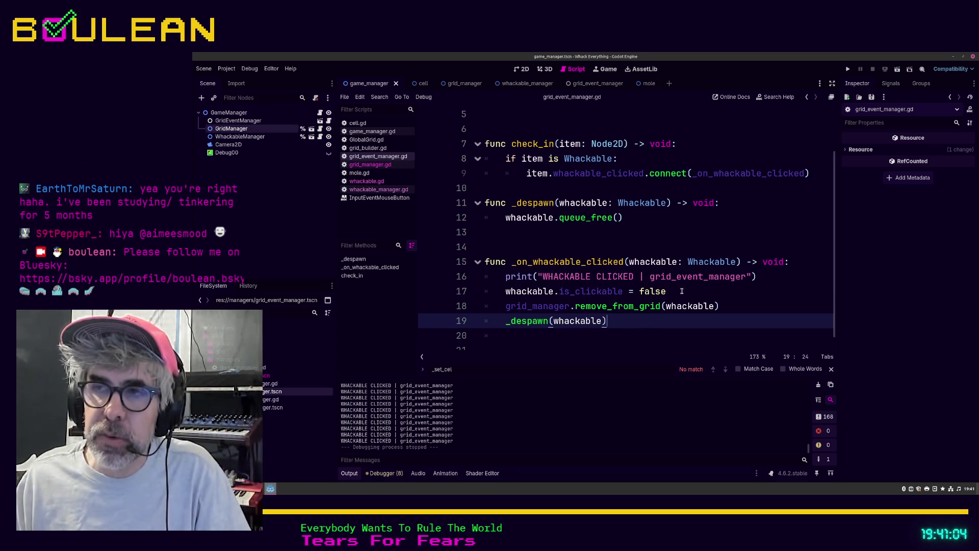
# Step: Insert an extra blank line at line 10, directly above the _despawn function
pyautogui.moveTo(682, 291); pyautogui.dragTo(487, 293)
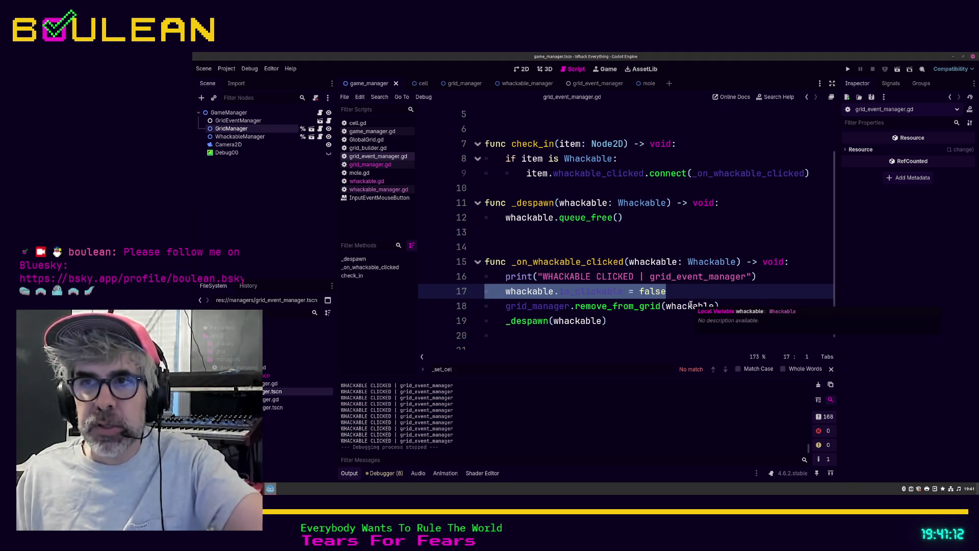
pyautogui.click(620, 318)
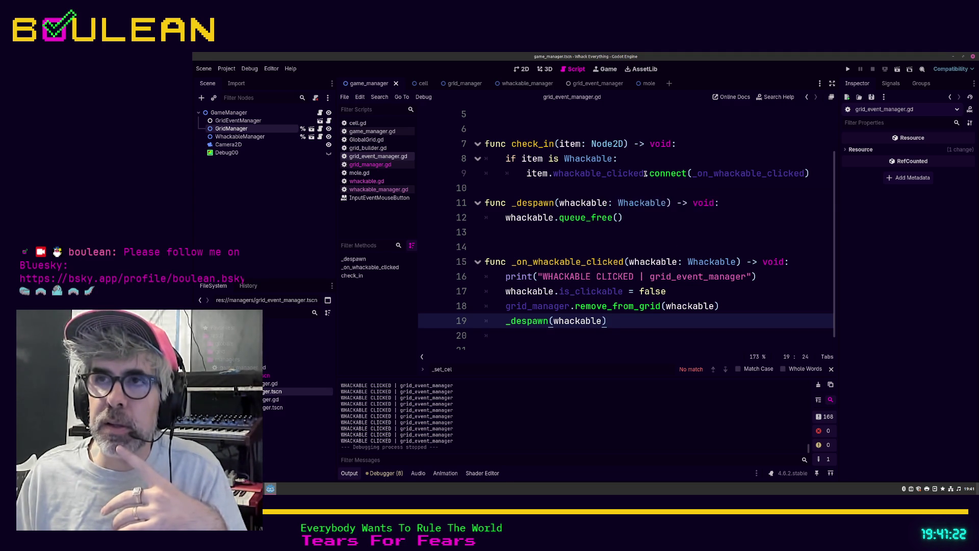
pyautogui.moveTo(646, 174)
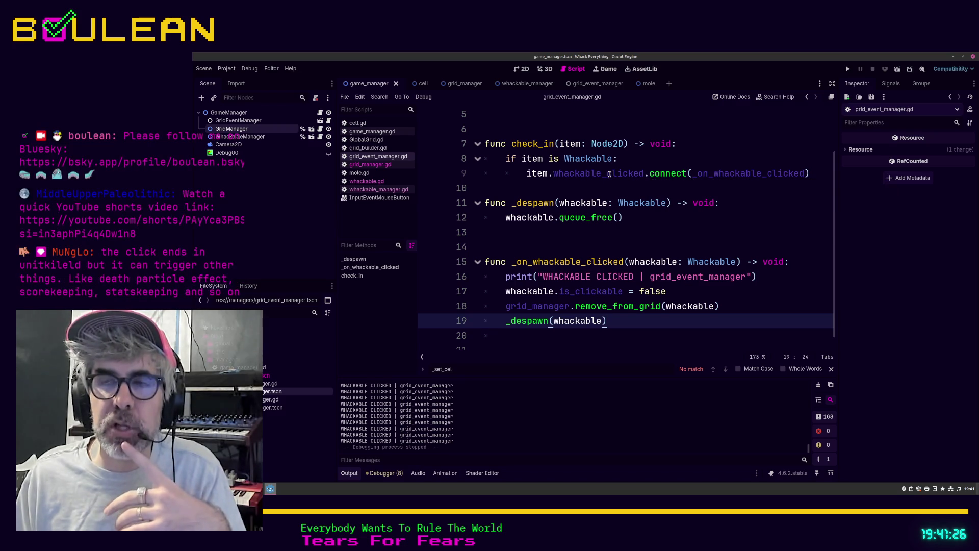
pyautogui.moveTo(570, 177)
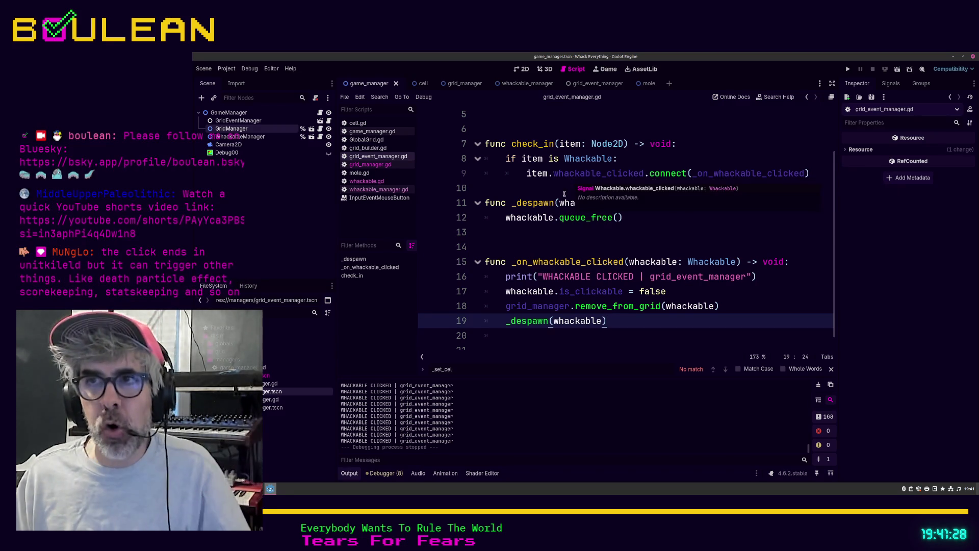
pyautogui.click(556, 189)
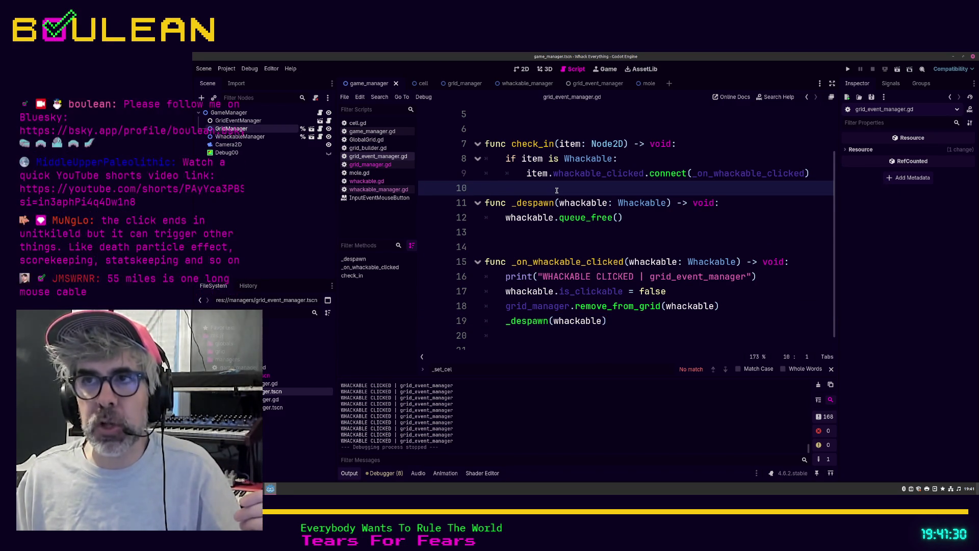
pyautogui.click(534, 246)
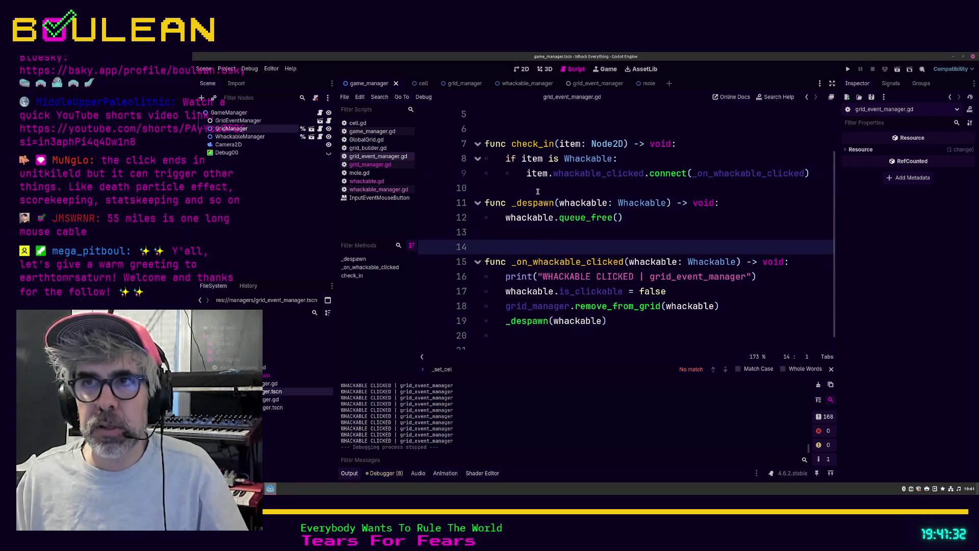
pyautogui.click(538, 192)
pyautogui.press('Return')
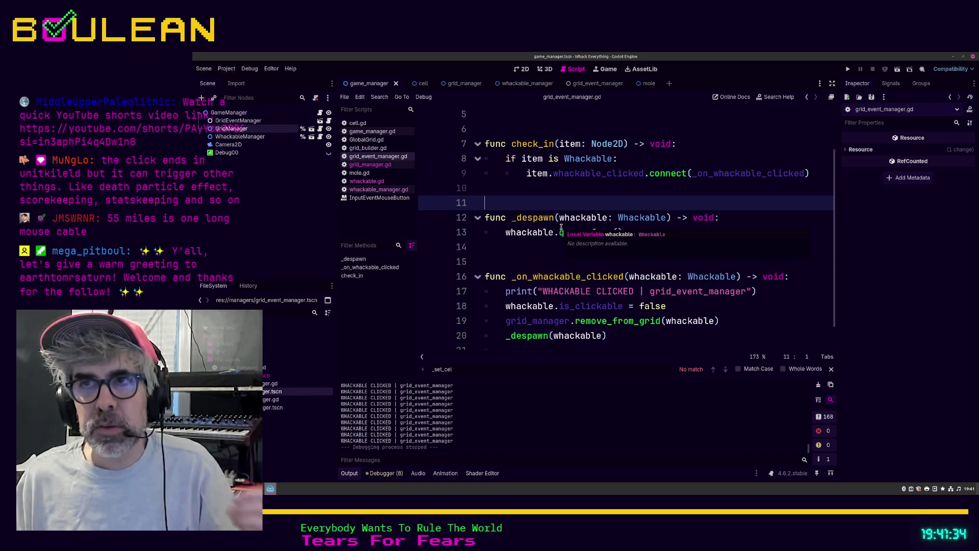
pyautogui.click(533, 257)
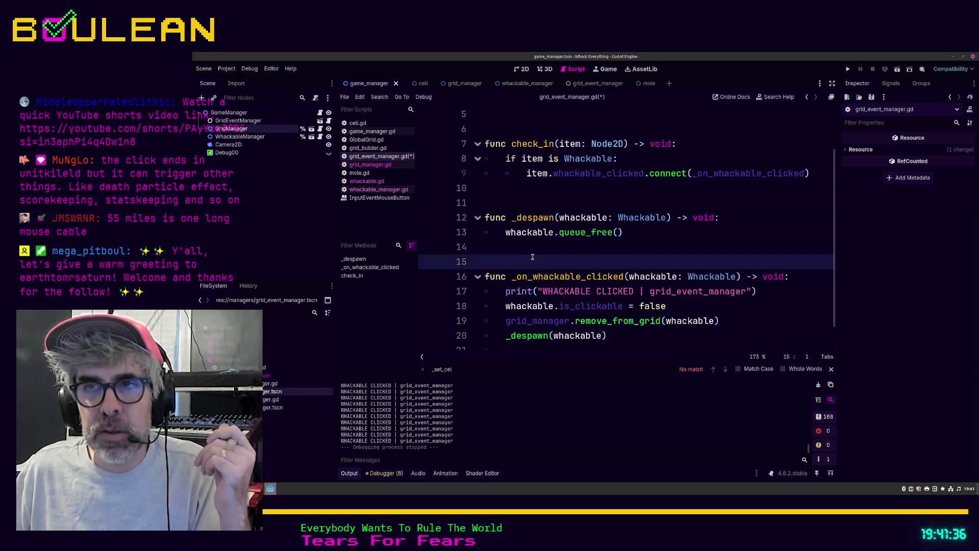
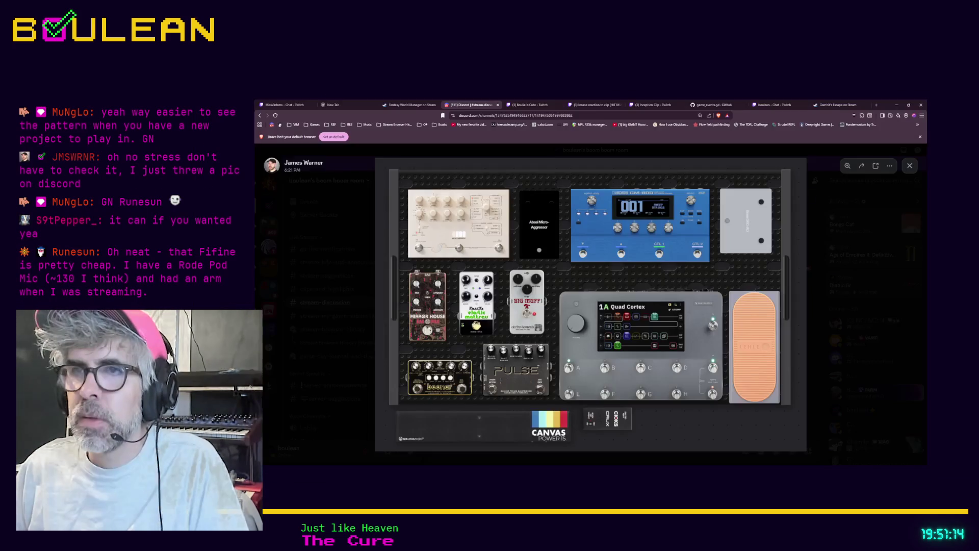
# Step: Page through the LED-board, LED panel and keyboard-desk photos full-size, then close the viewer
pyautogui.click(816, 212)
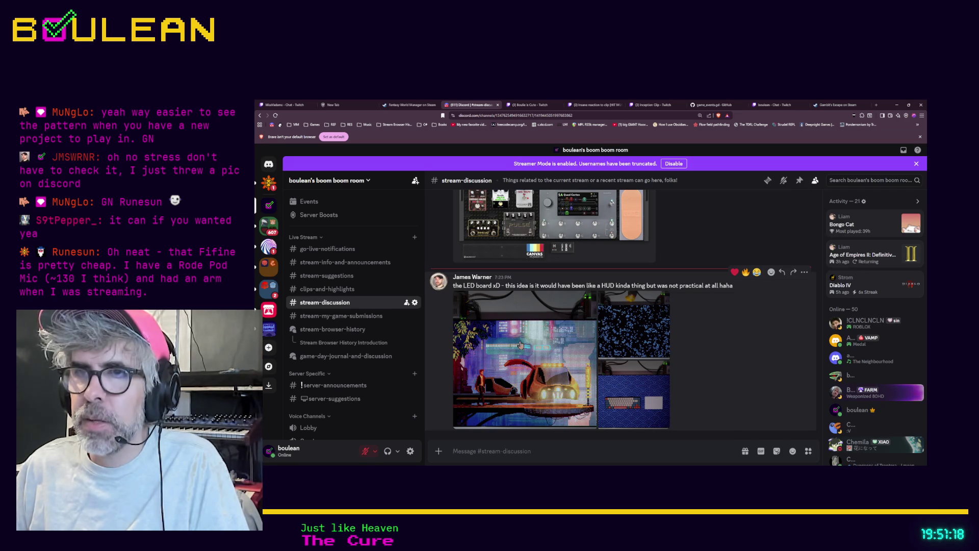
pyautogui.click(565, 332)
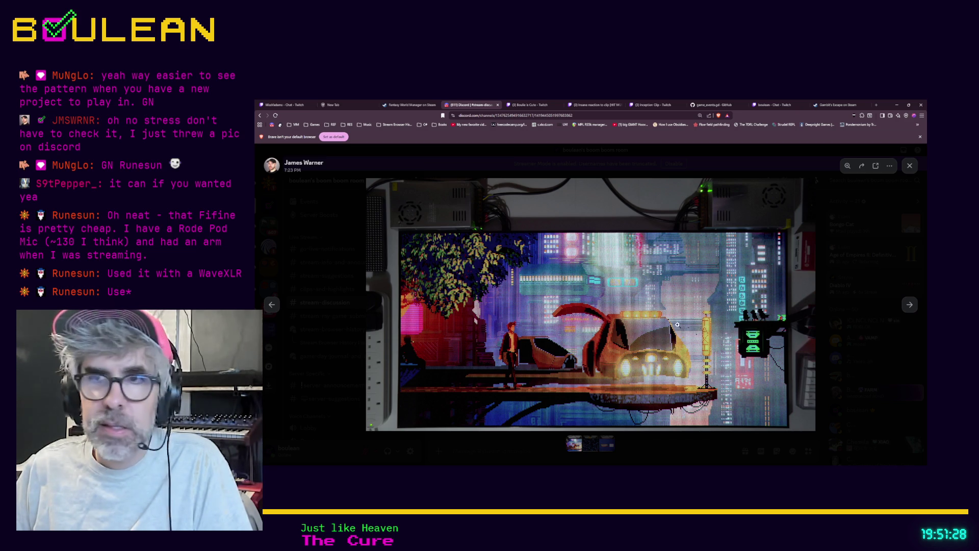
pyautogui.click(909, 305)
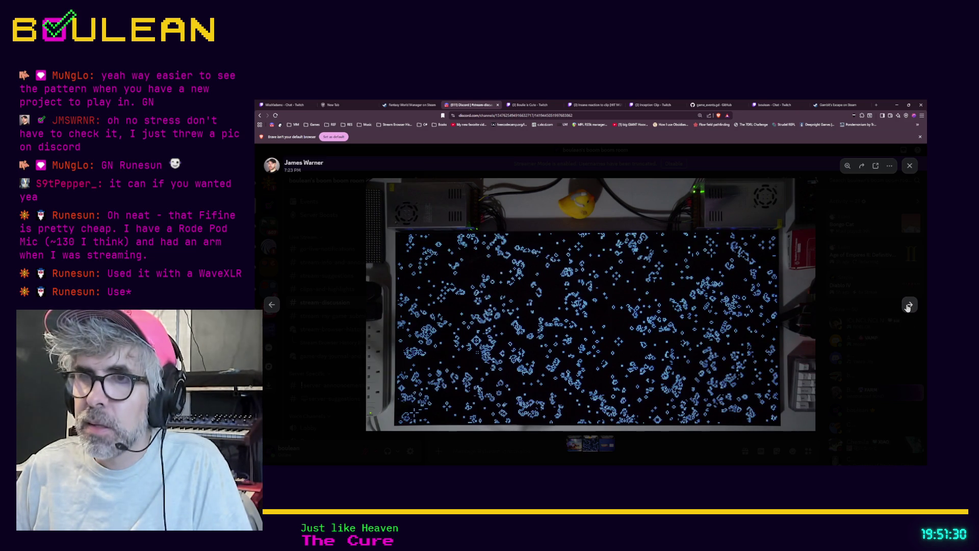
pyautogui.click(909, 305)
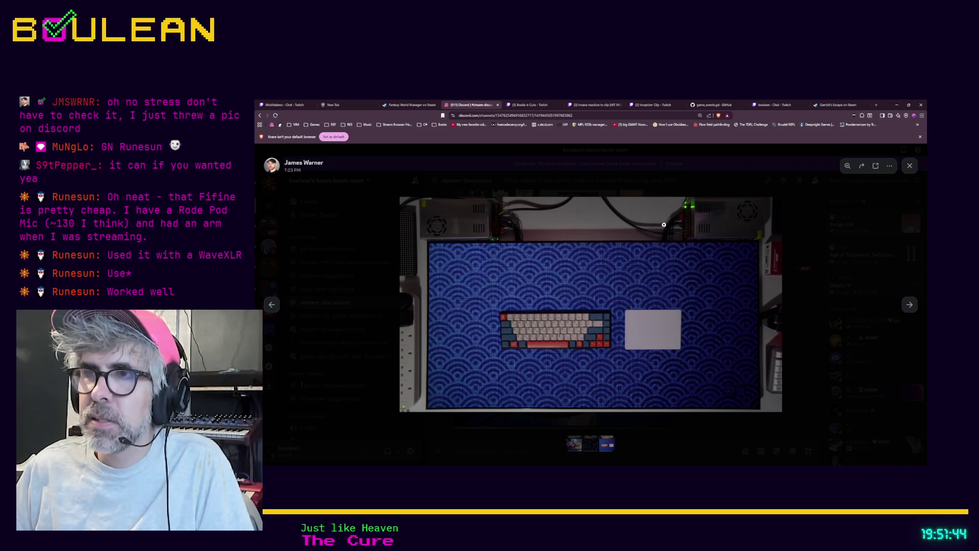
pyautogui.click(798, 321)
# Step: Reopen the LED-board photo full-size, then minimize the browser showing Discord
pyautogui.click(545, 350)
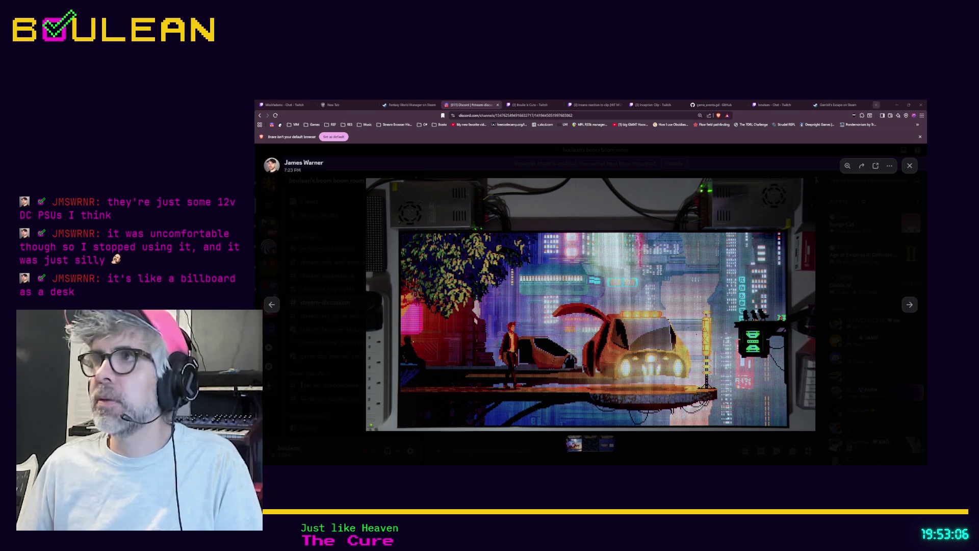
pyautogui.click(897, 105)
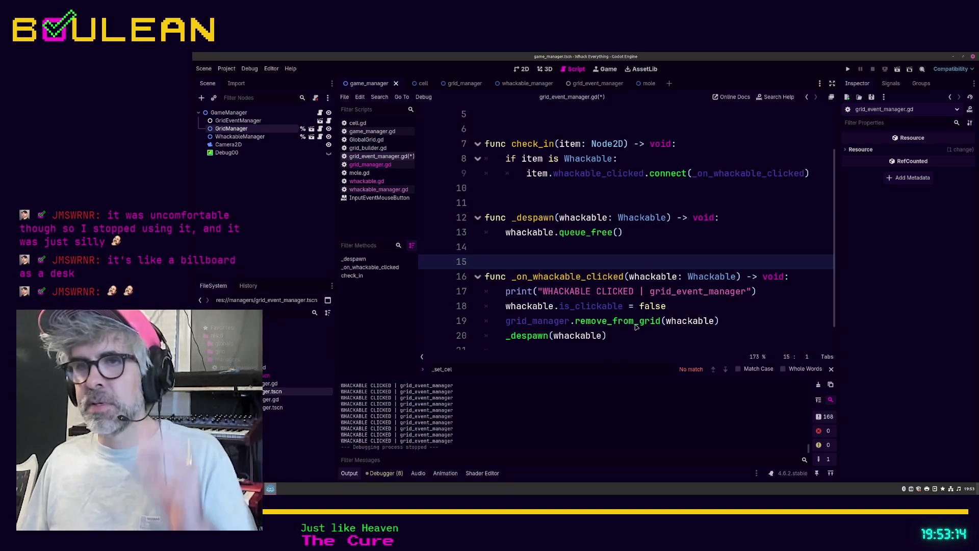
# Step: Run the project with F5 and whack moles across the top, middle and bottom rows
pyautogui.click(636, 323)
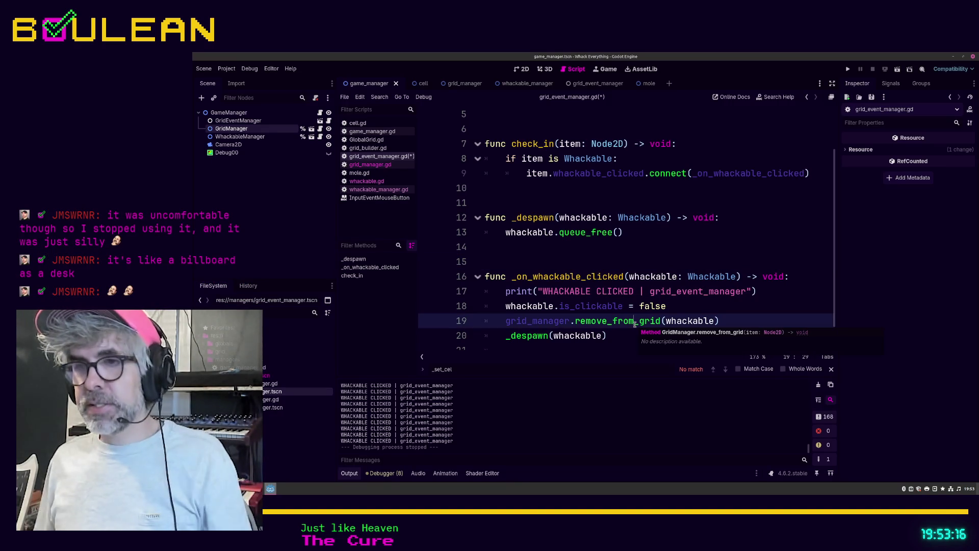
pyautogui.press('F5')
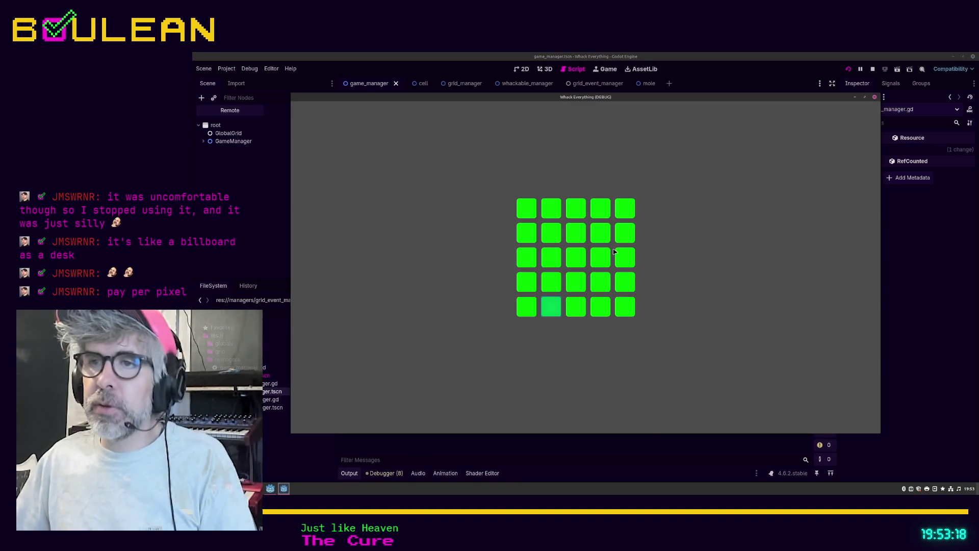
pyautogui.click(560, 313)
pyautogui.click(573, 217)
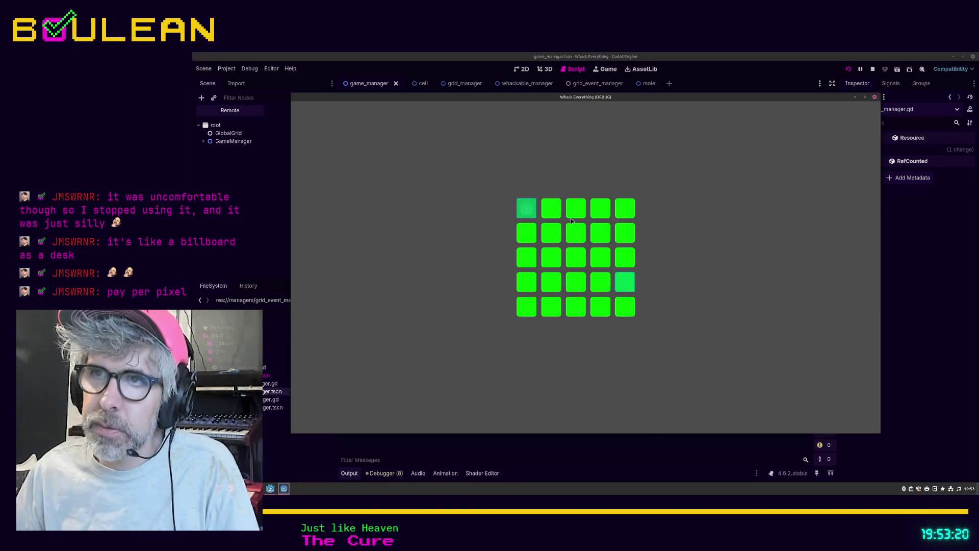
pyautogui.click(528, 233)
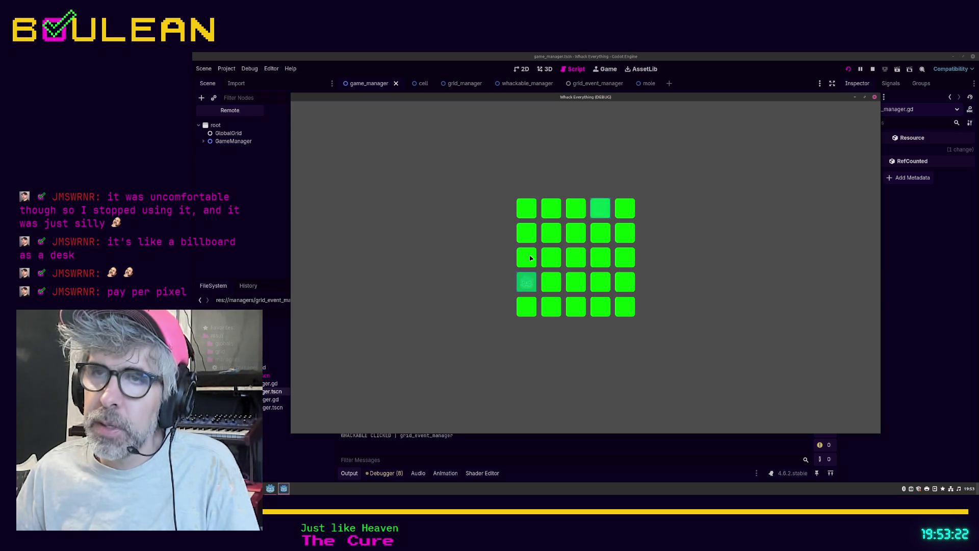
pyautogui.click(526, 282)
pyautogui.click(575, 233)
pyautogui.click(602, 210)
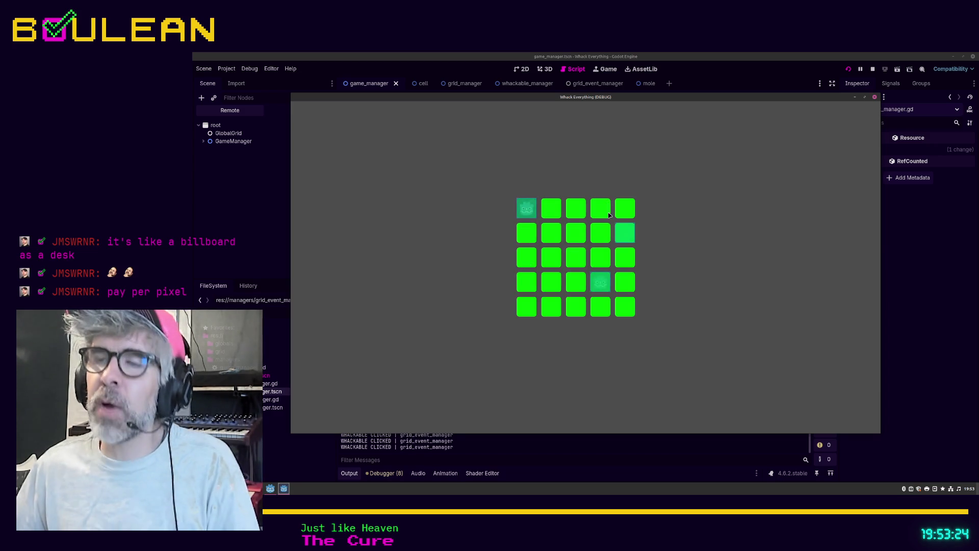
pyautogui.click(601, 282)
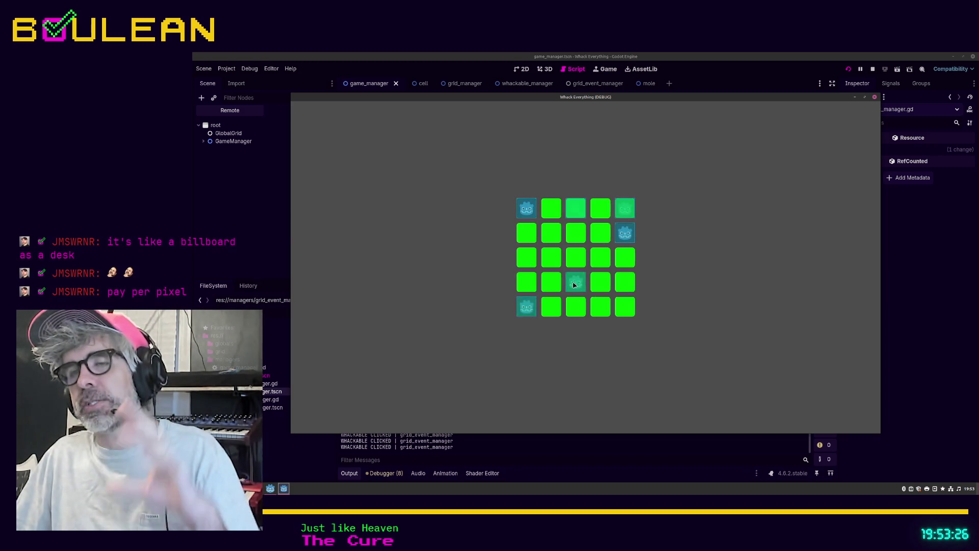
pyautogui.click(574, 285)
pyautogui.click(528, 308)
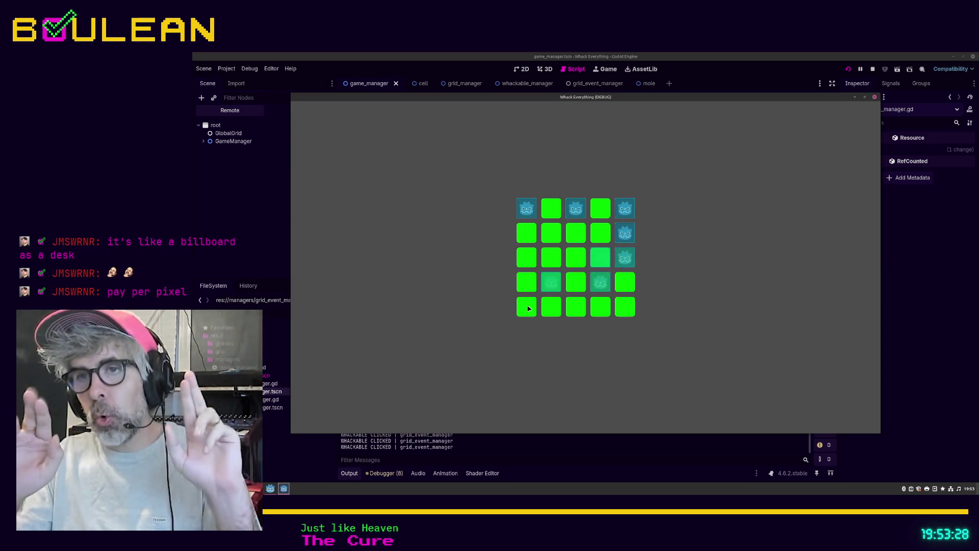
pyautogui.click(550, 289)
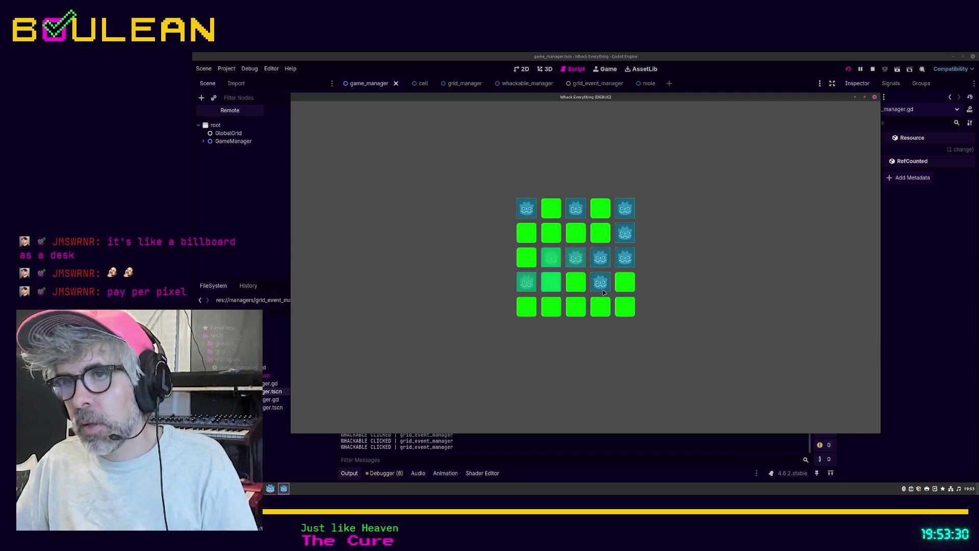
pyautogui.click(603, 288)
pyautogui.click(600, 258)
pyautogui.click(576, 257)
# Step: Keep whacking moles as they pop up, then close the running game window
pyautogui.click(625, 258)
pyautogui.click(624, 232)
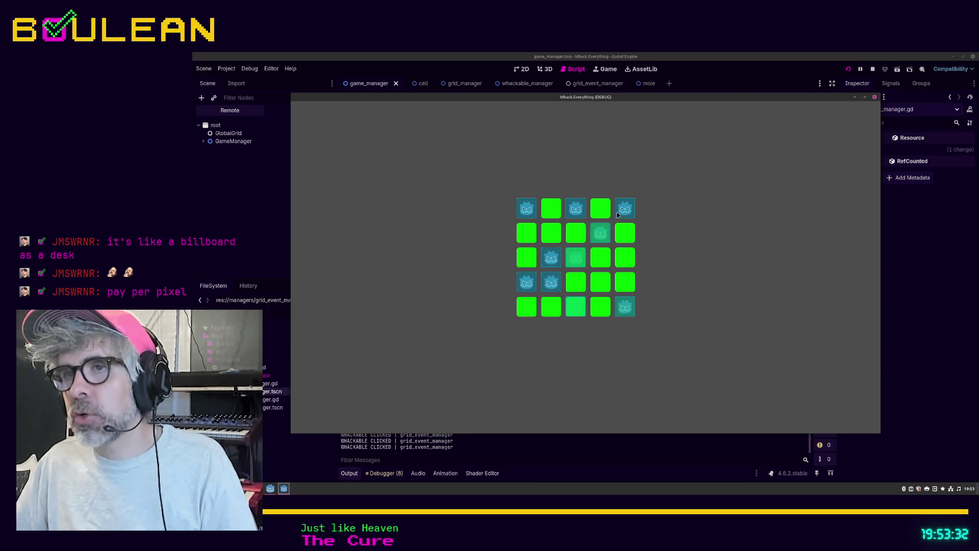
pyautogui.click(619, 215)
pyautogui.click(601, 231)
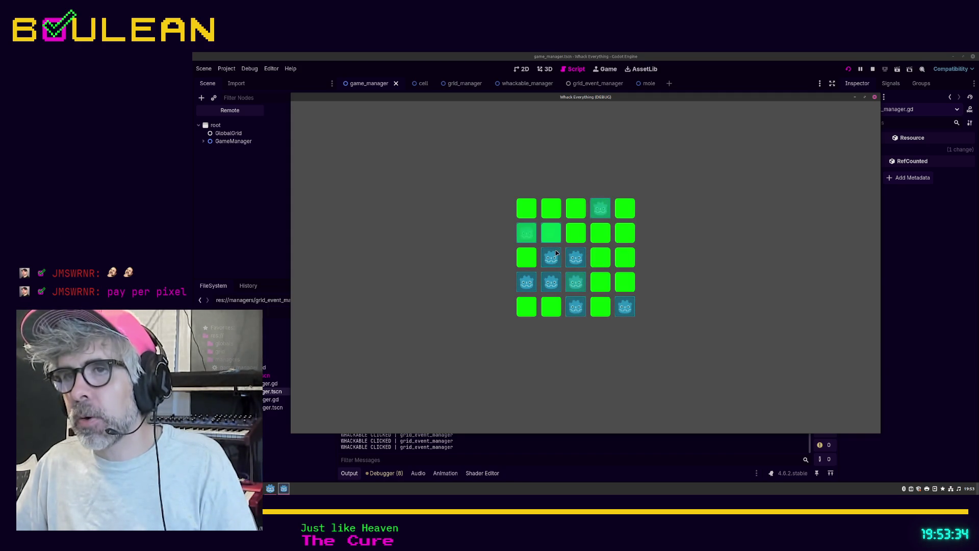
pyautogui.click(555, 255)
pyautogui.click(576, 259)
pyautogui.click(551, 290)
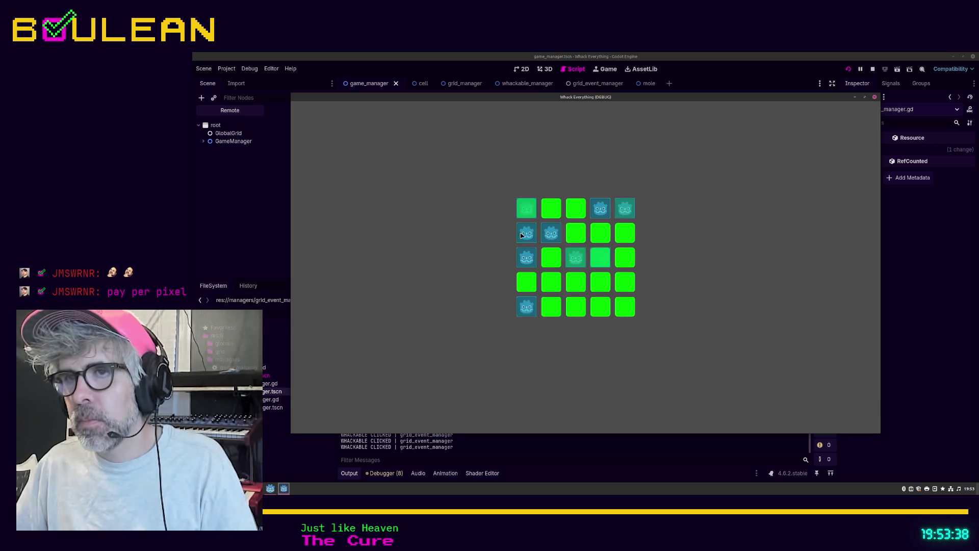
pyautogui.click(602, 258)
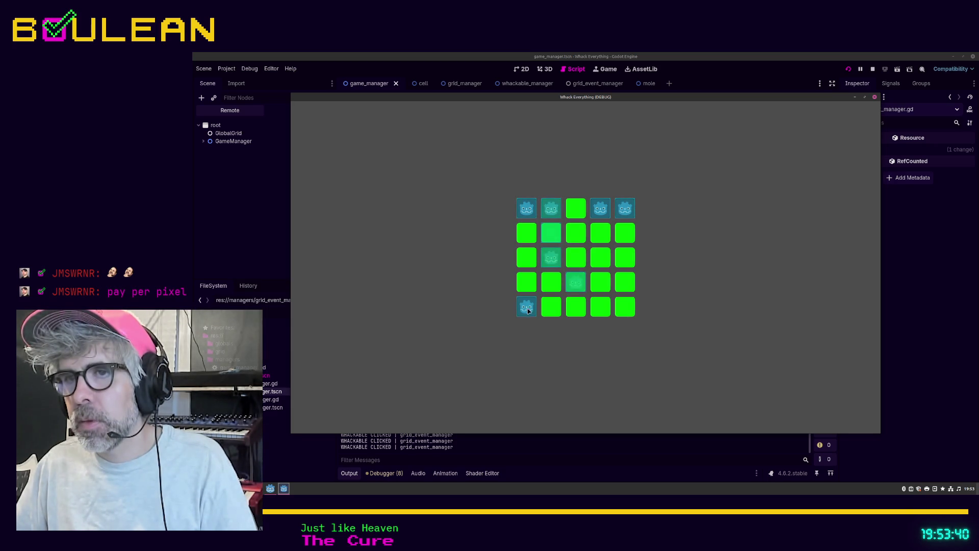
pyautogui.click(576, 280)
pyautogui.click(530, 209)
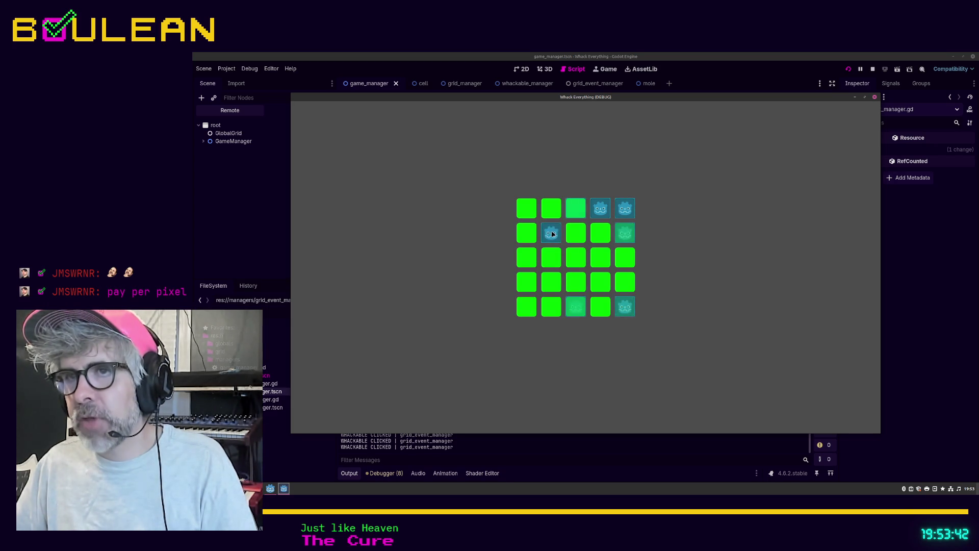
pyautogui.click(624, 229)
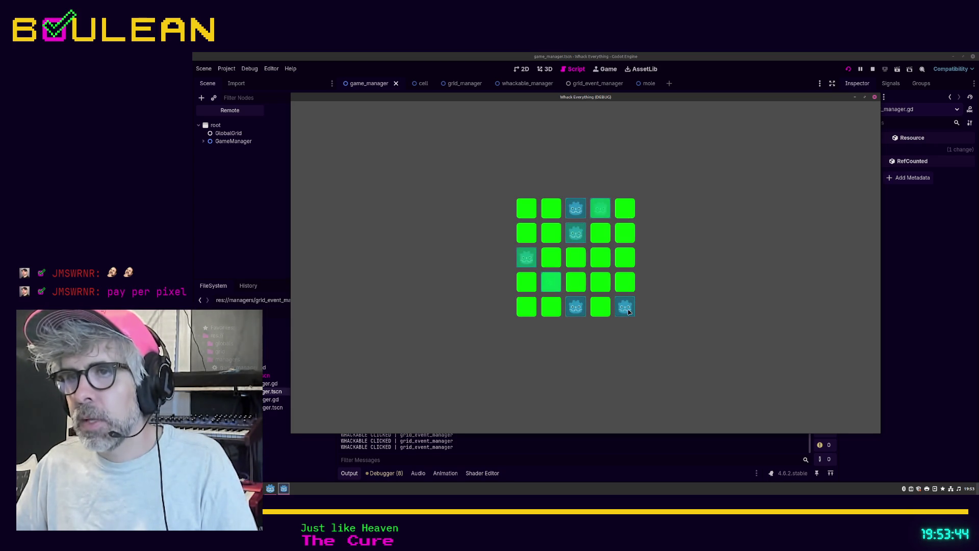
pyautogui.click(552, 288)
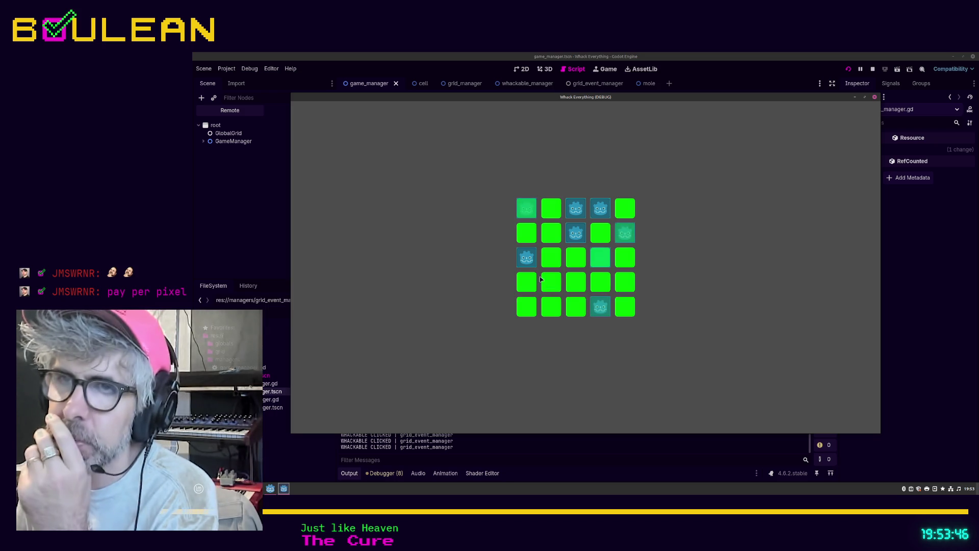
pyautogui.click(526, 263)
pyautogui.click(593, 209)
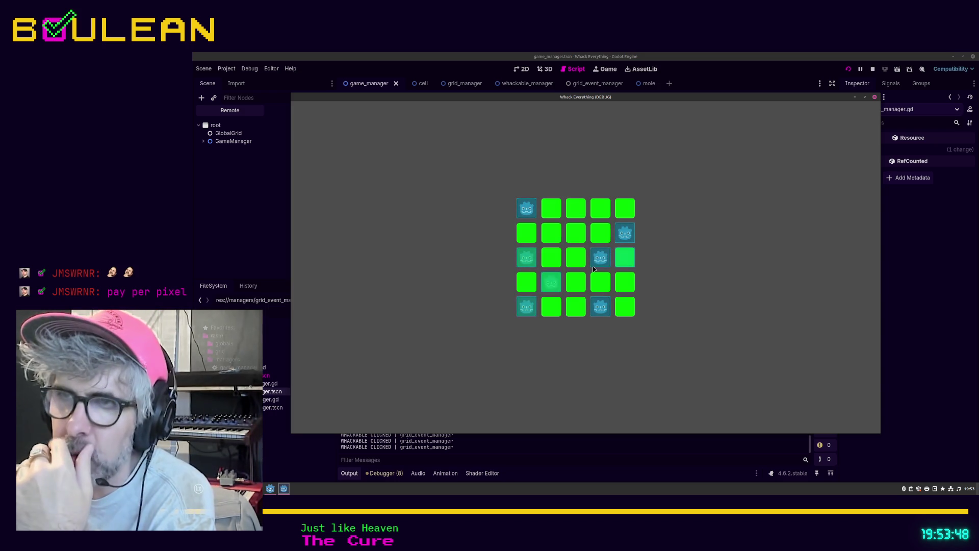
pyautogui.click(601, 310)
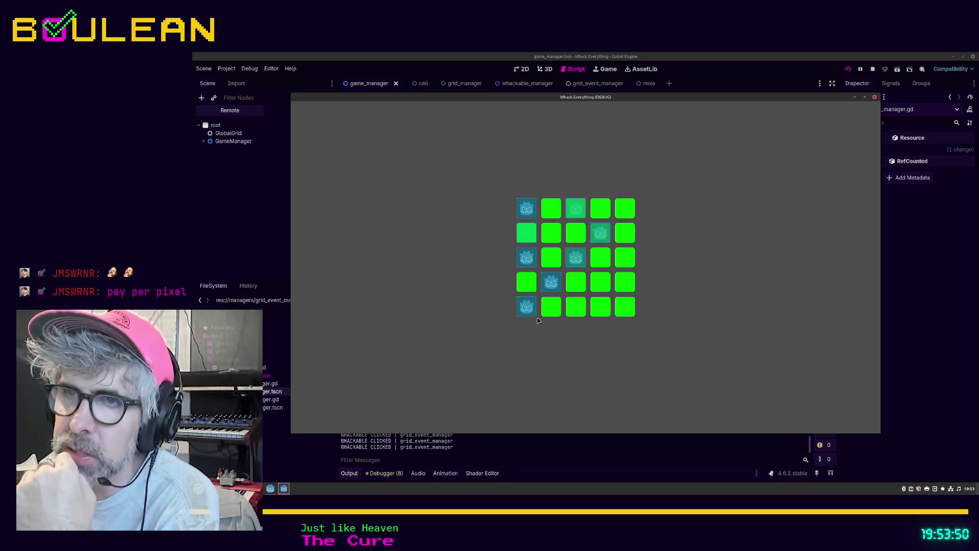
pyautogui.click(582, 261)
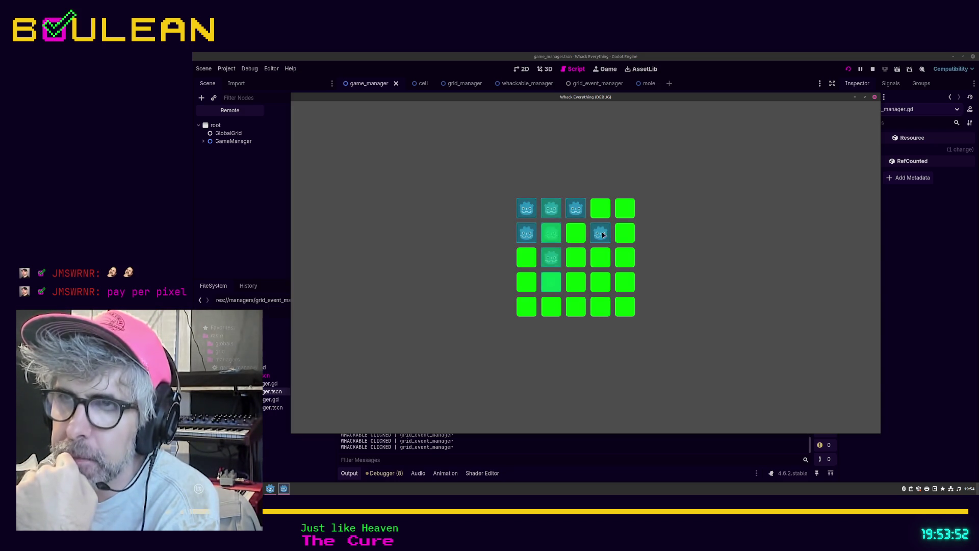
pyautogui.click(545, 213)
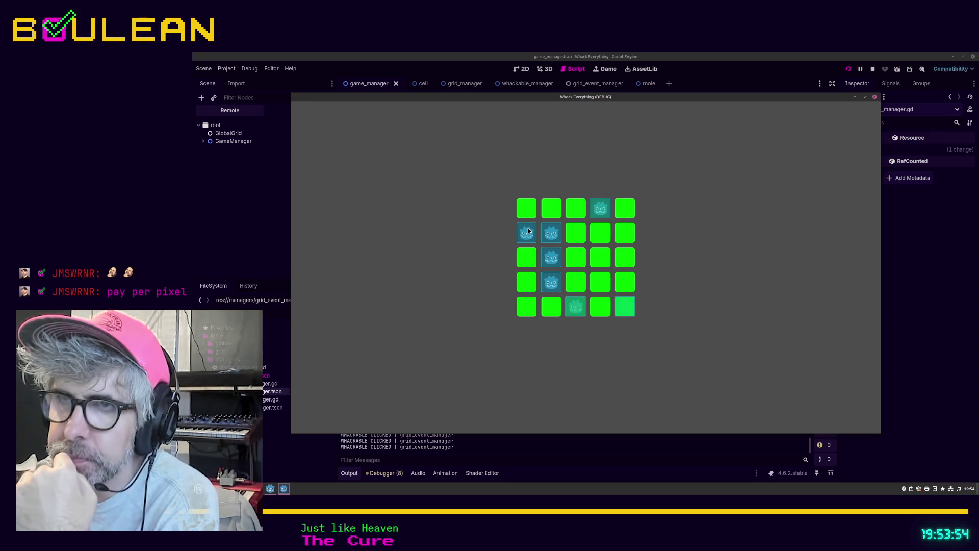
pyautogui.click(554, 268)
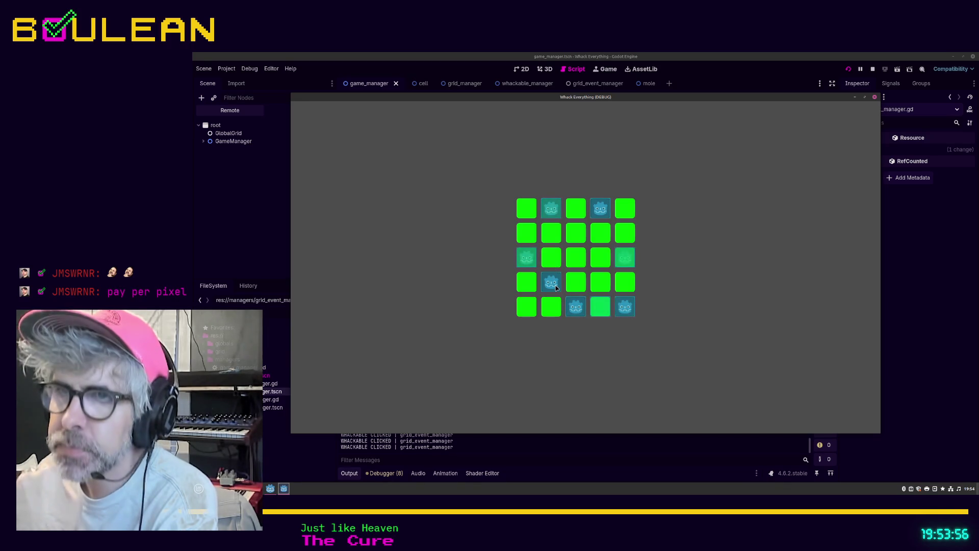
pyautogui.click(552, 280)
pyautogui.click(603, 281)
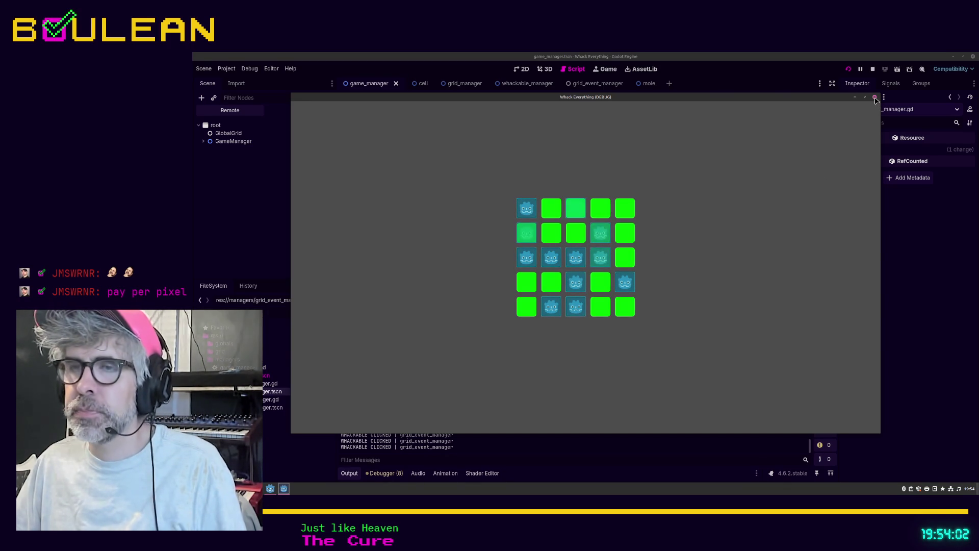
pyautogui.click(875, 97)
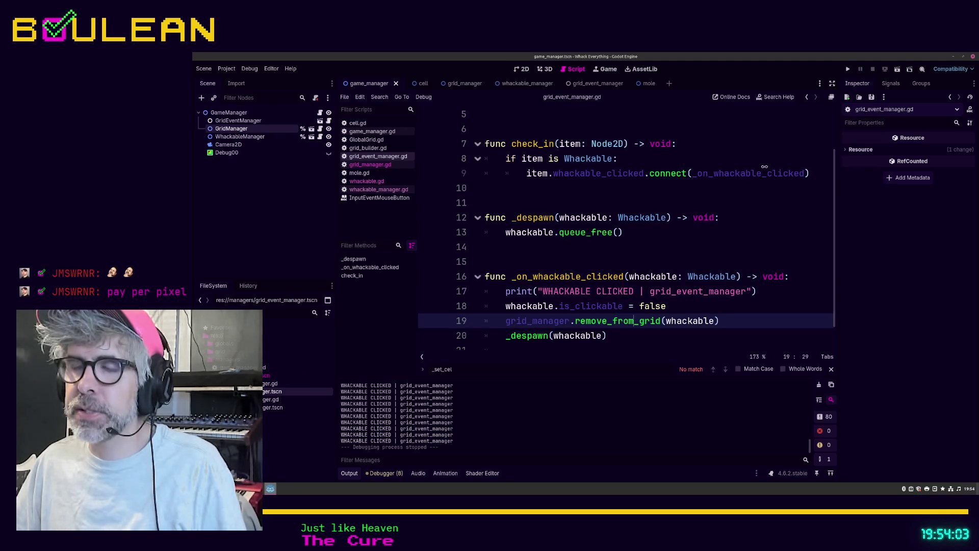
# Step: Search the project for 'print' and delete the WHACKABLE CLICKED print on line 17
pyautogui.click(608, 267)
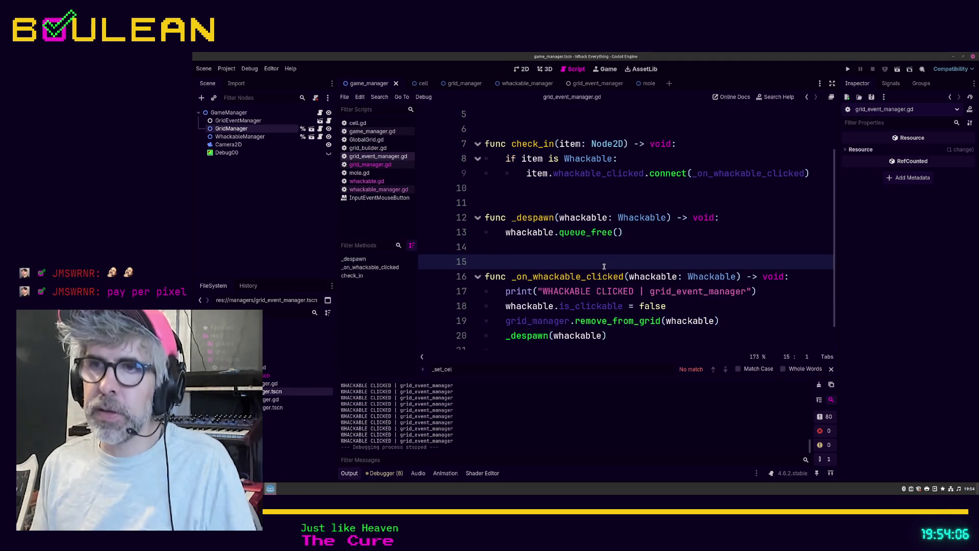
pyautogui.hotkey('ctrl', 'shift', 'f')
pyautogui.write('print')
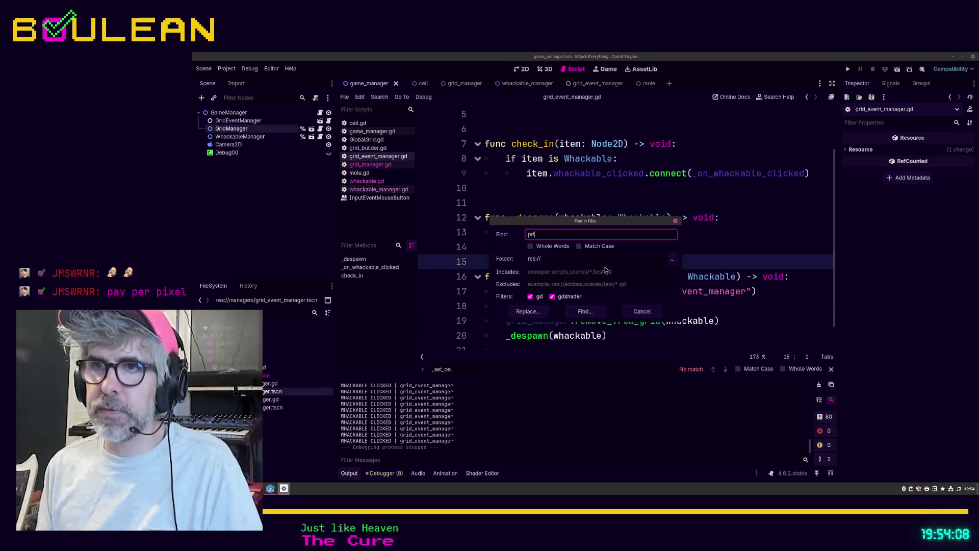
pyautogui.press('Return')
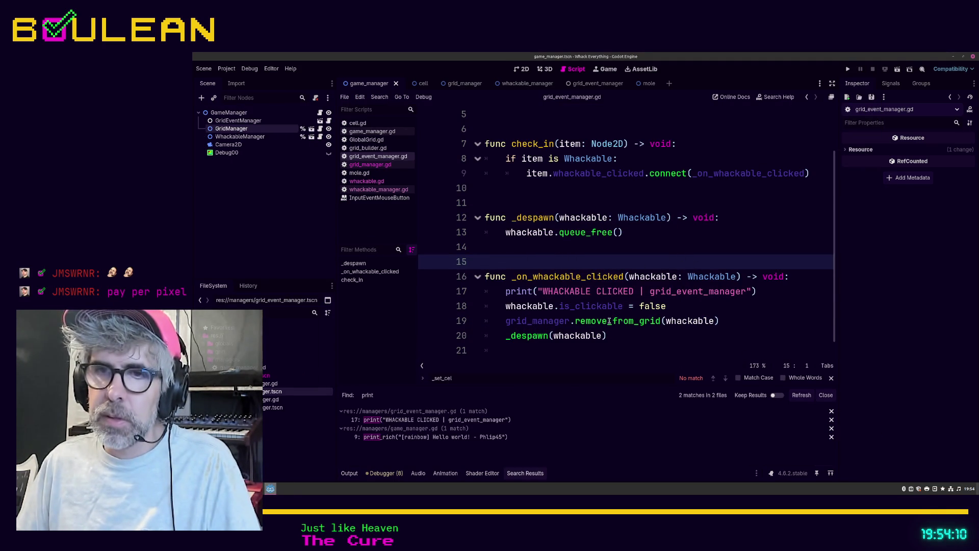
pyautogui.click(457, 419)
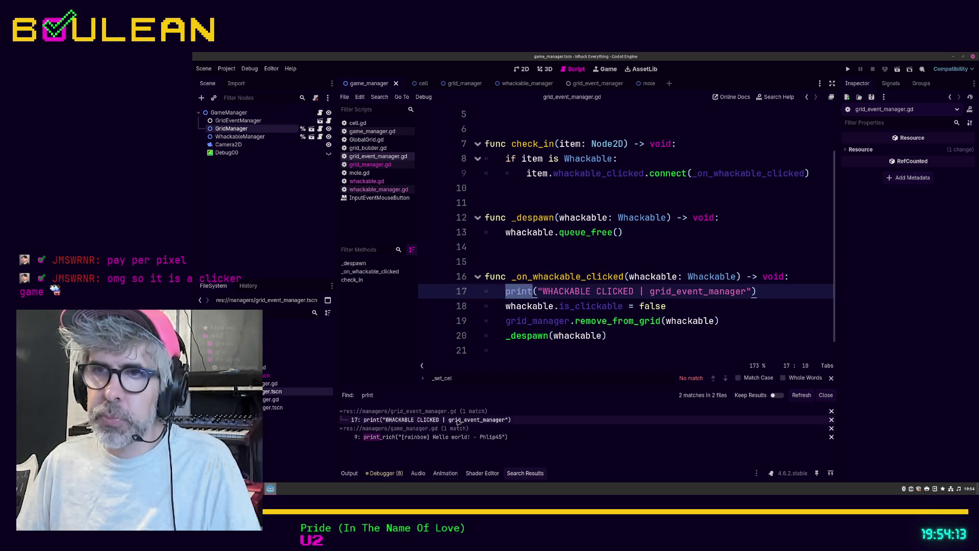
pyautogui.click(761, 292)
pyautogui.hotkey('shift', 'Home')
pyautogui.press('BackSpace')
pyautogui.press('BackSpace')
pyautogui.press('BackSpace')
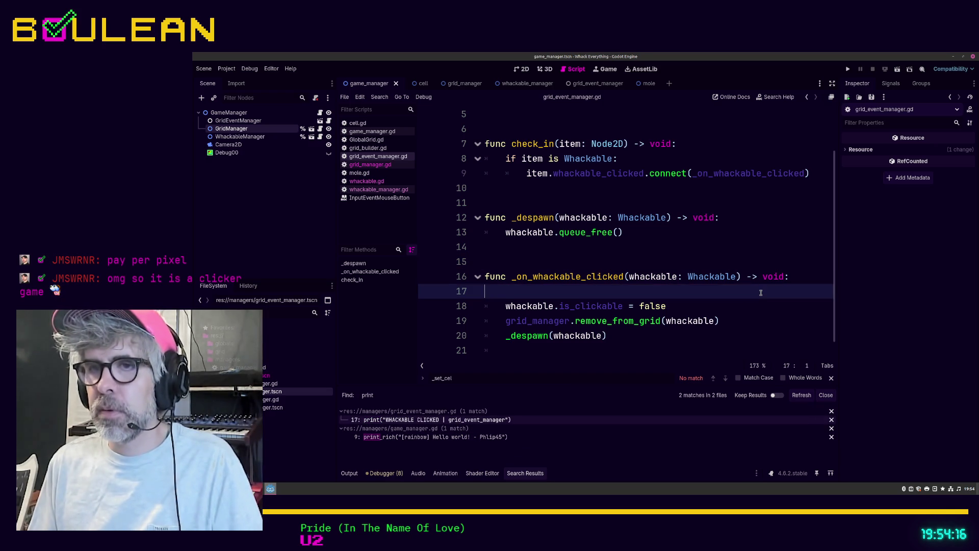
pyautogui.click(702, 259)
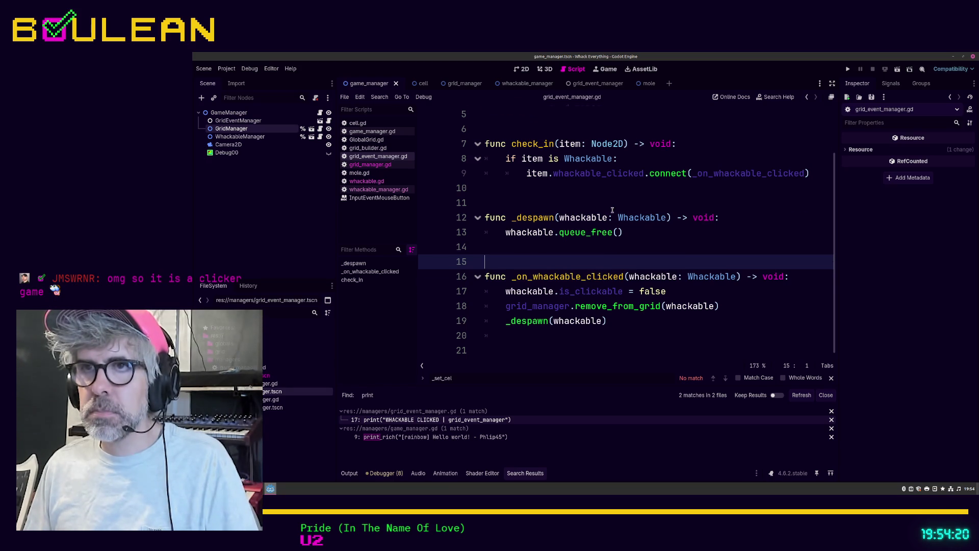
pyautogui.scroll(2, 612, 210)
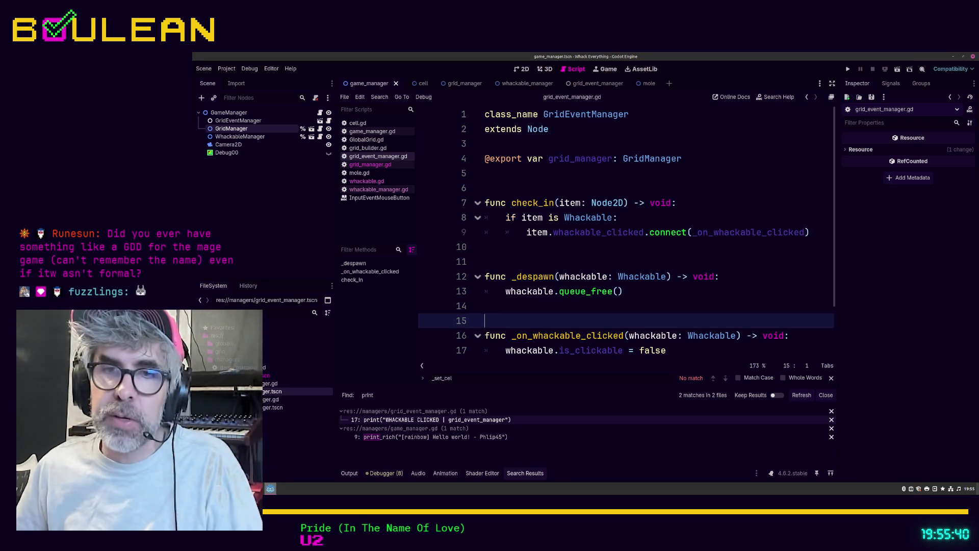
pyautogui.hotkey('alt', 'Tab')
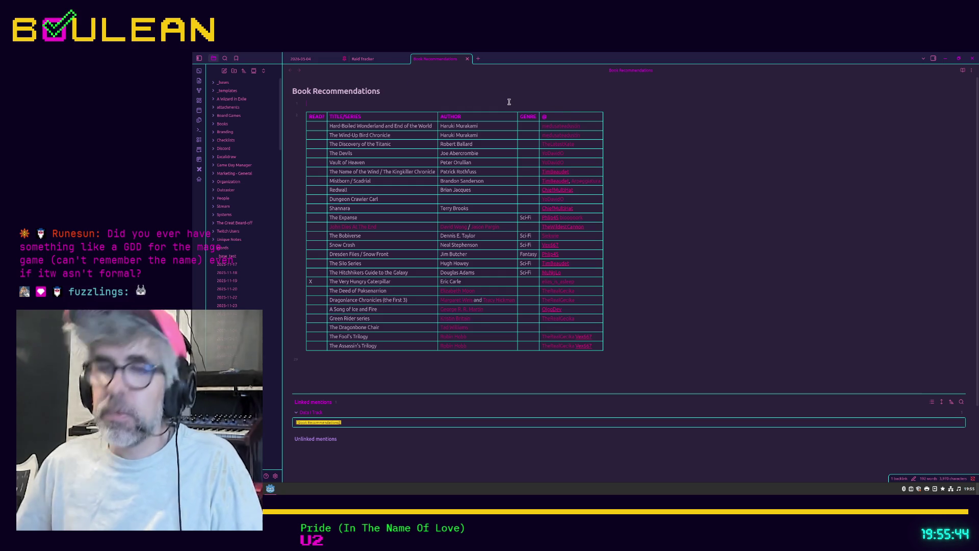
# Step: Open the Whack Everything! note through Obsidian's quick switcher
pyautogui.hotkey('ctrl', 'o')
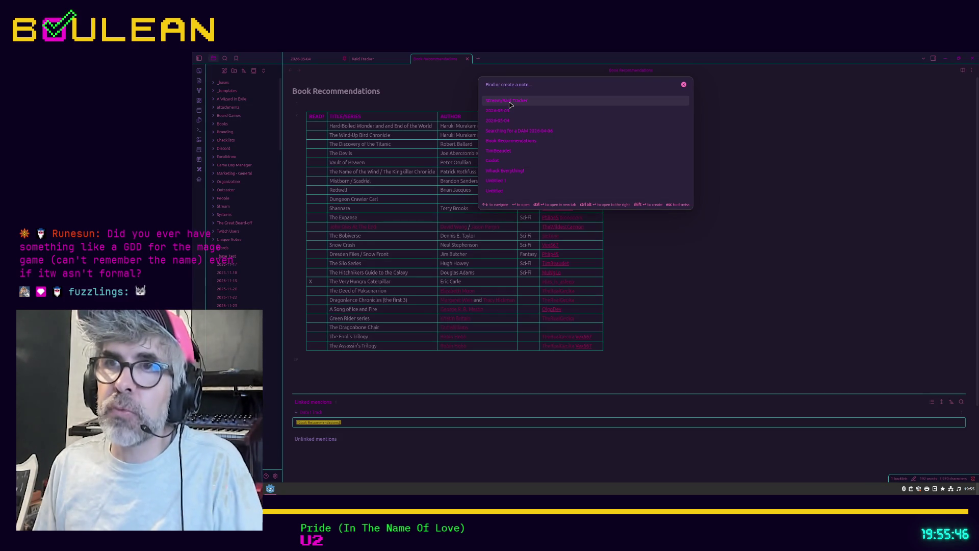
pyautogui.press('Down')
pyautogui.press('Down')
pyautogui.press('Down')
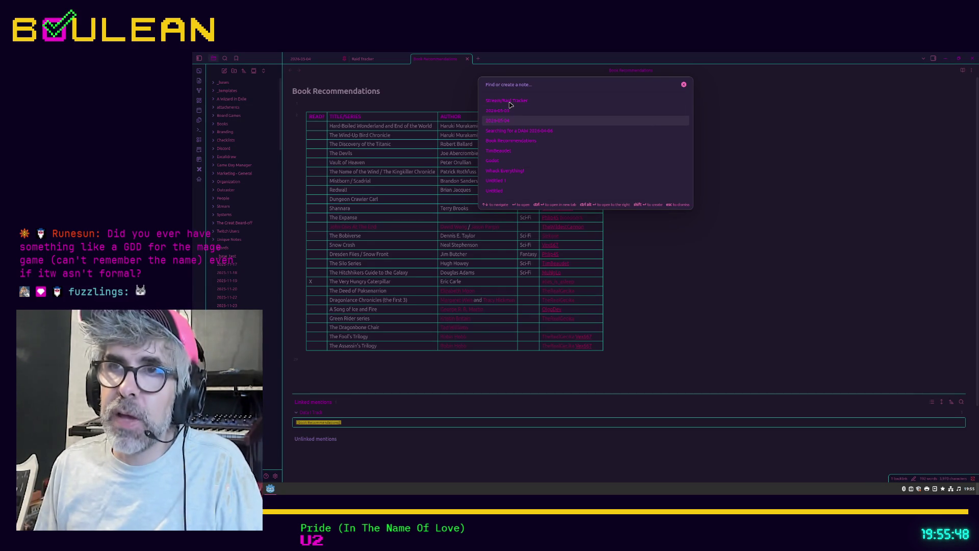
pyautogui.press('Down')
pyautogui.press('Return')
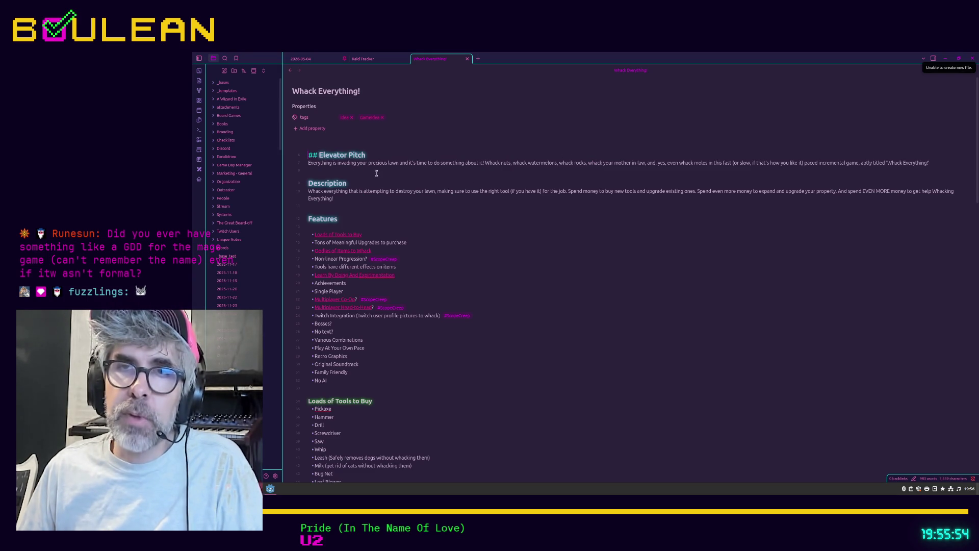
# Step: Scroll through the note's sections, then minimize Obsidian
pyautogui.scroll(-2, 433, 245)
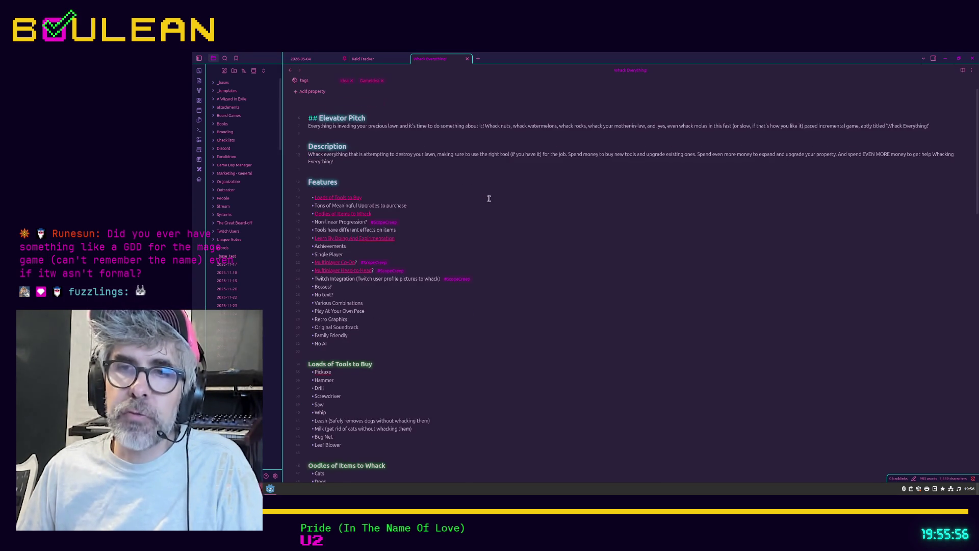
pyautogui.scroll(2, 485, 270)
pyautogui.scroll(-3, 498, 276)
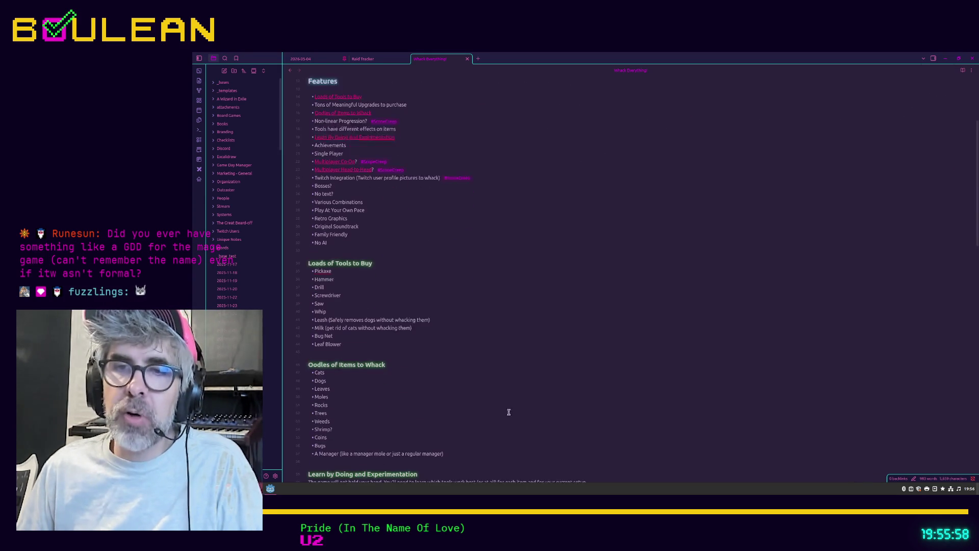
pyautogui.scroll(-5, 498, 394)
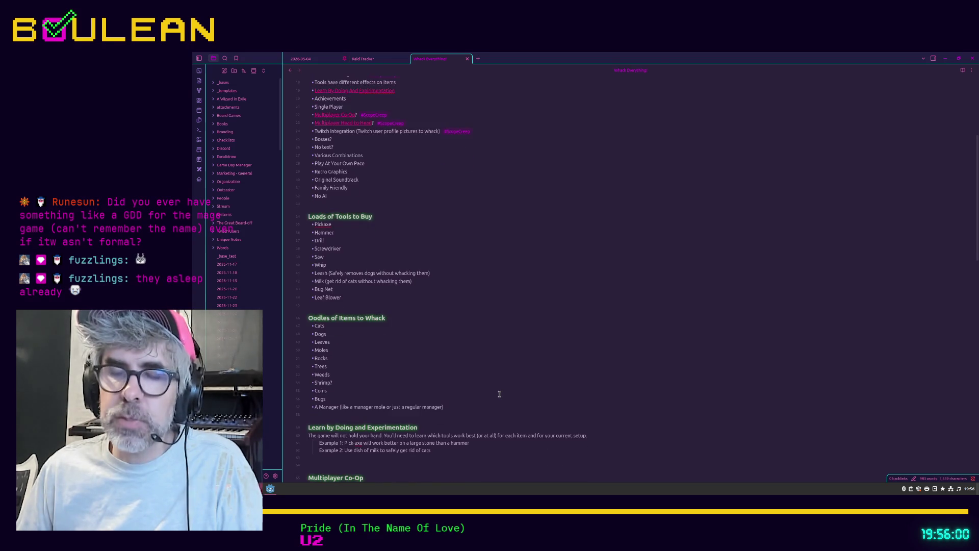
pyautogui.scroll(-1, 499, 394)
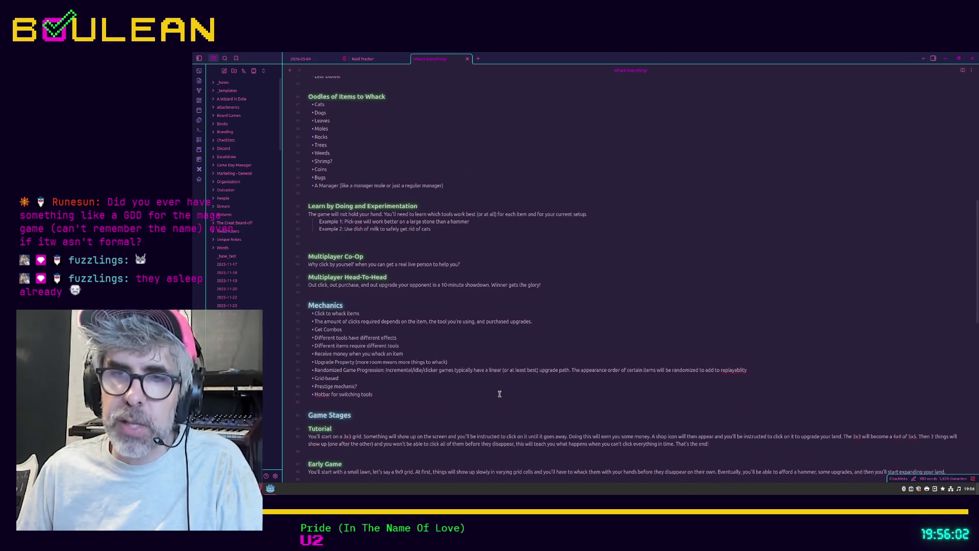
pyautogui.scroll(-1, 499, 394)
pyautogui.scroll(2, 499, 393)
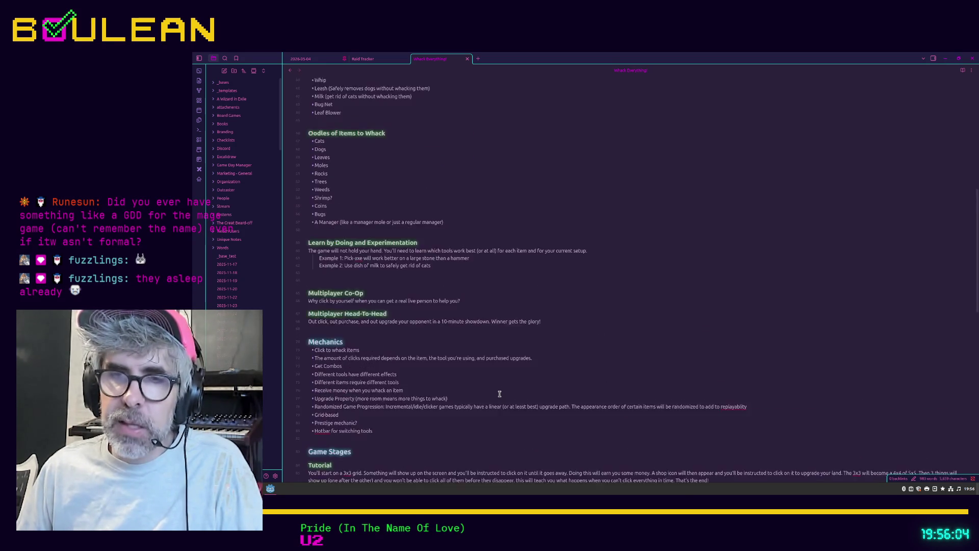
pyautogui.scroll(-4, 499, 394)
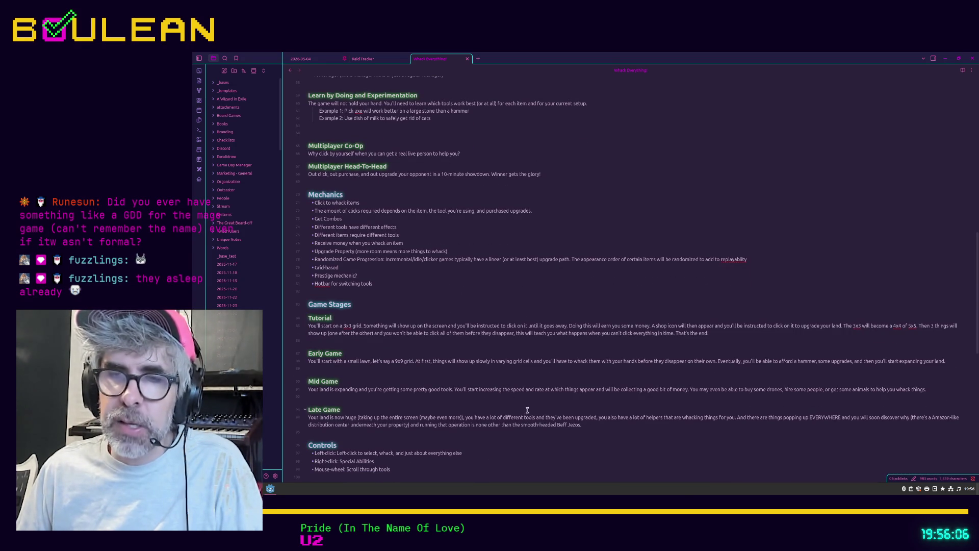
pyautogui.scroll(15, 534, 412)
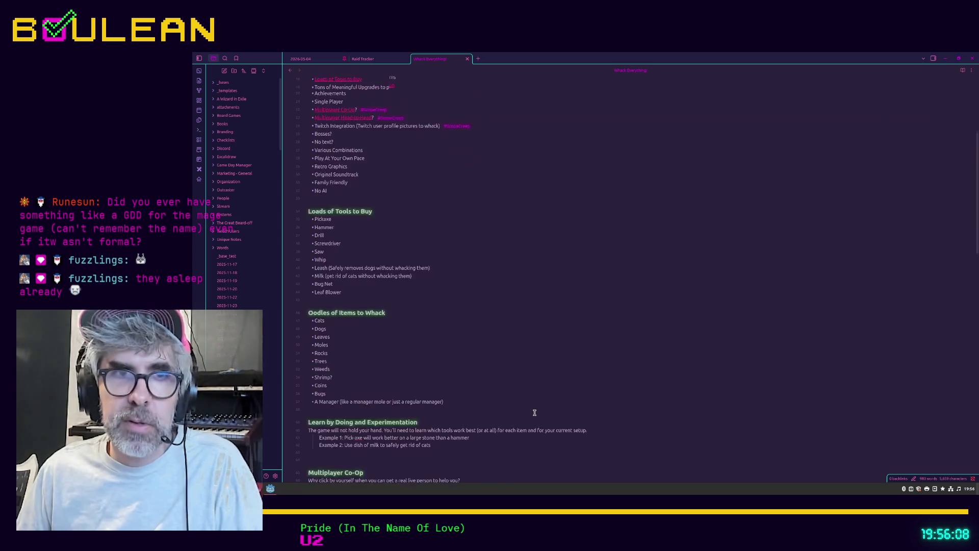
pyautogui.scroll(1, 535, 412)
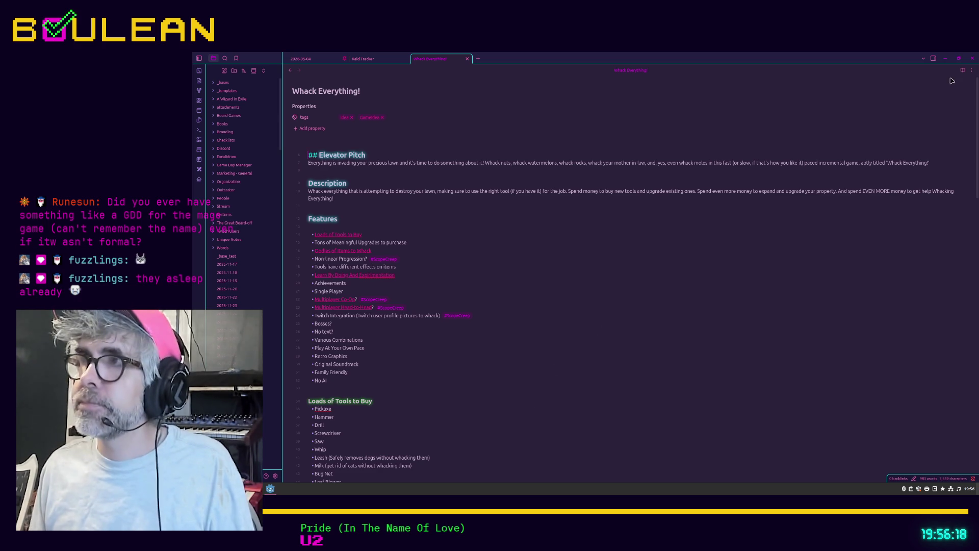
pyautogui.click(947, 59)
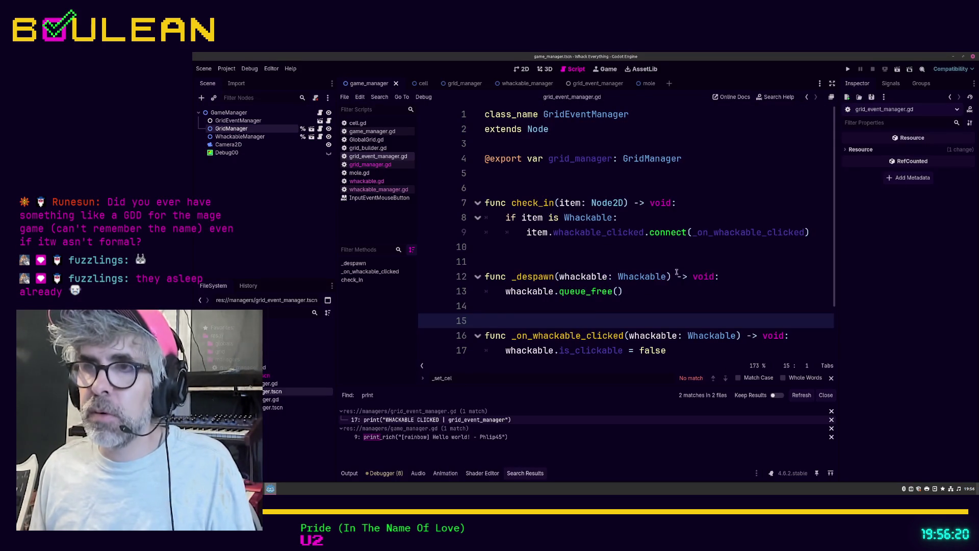
# Step: Launch the game with F5 and dismiss the Authentication Required prompt
pyautogui.click(674, 263)
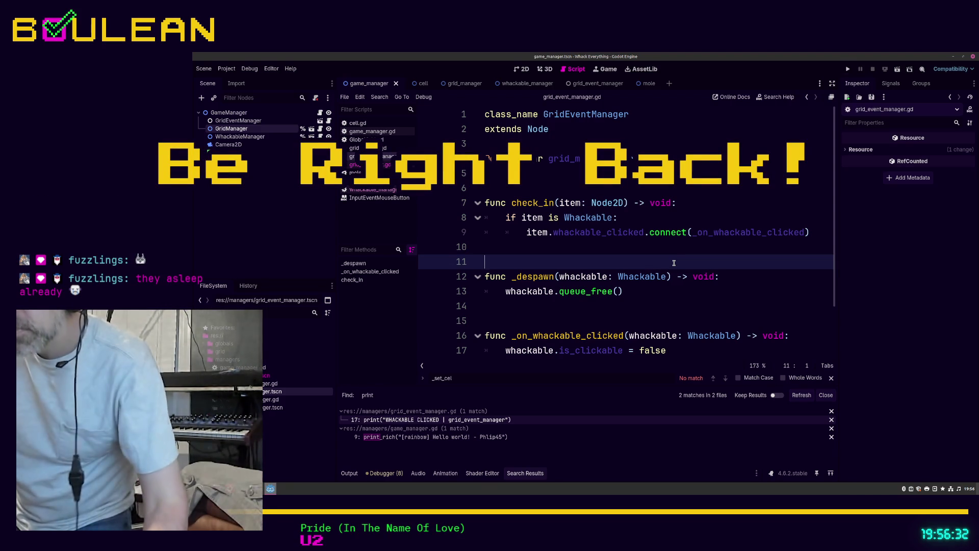
pyautogui.press('F5')
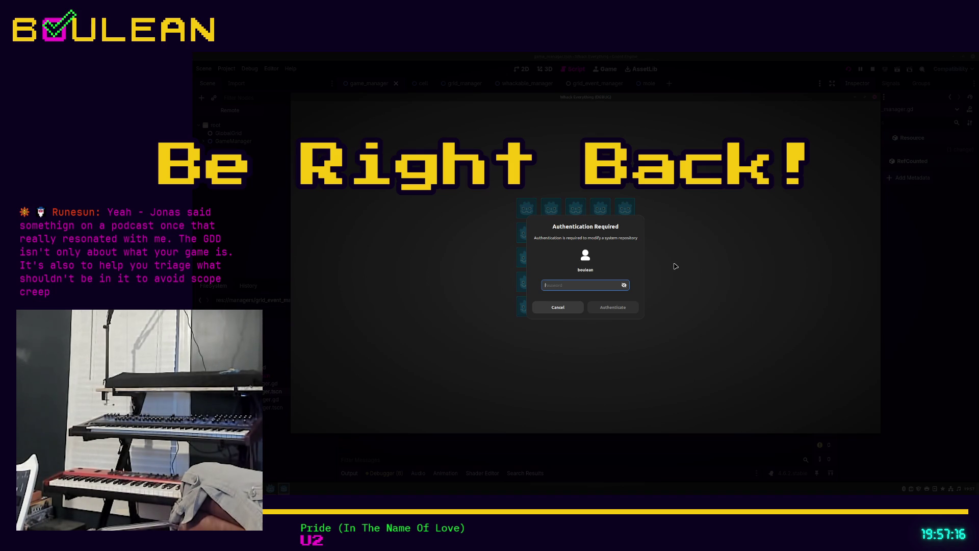
pyautogui.press('Escape')
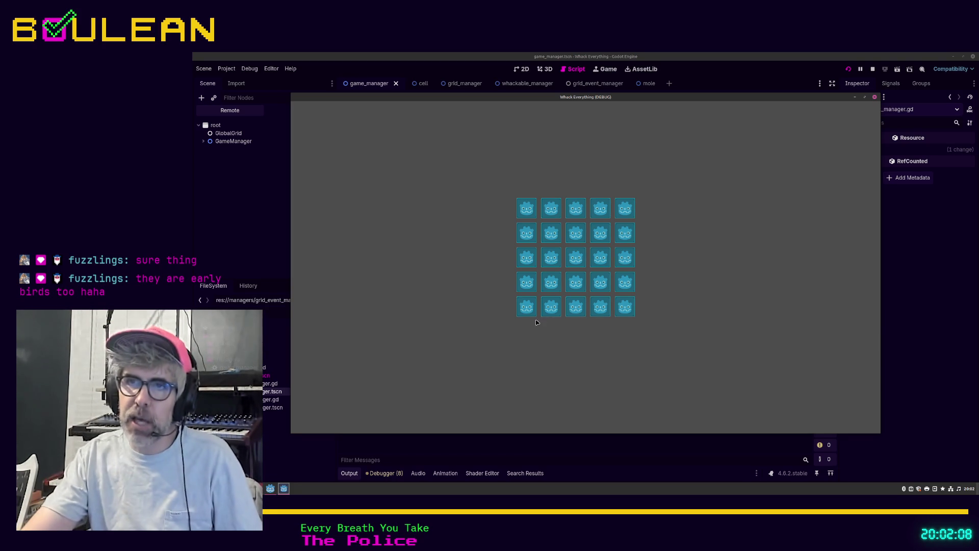
pyautogui.click(527, 306)
pyautogui.click(526, 282)
pyautogui.click(576, 282)
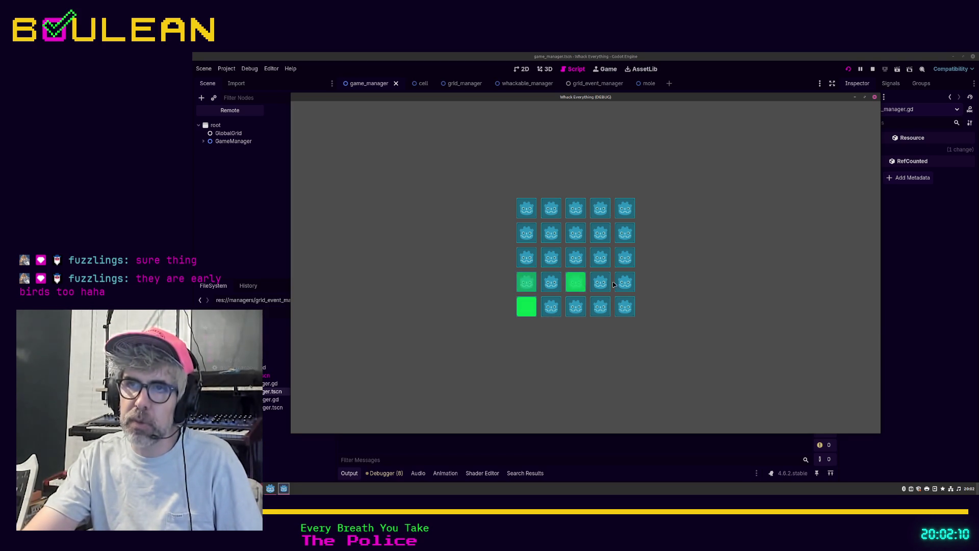
pyautogui.click(622, 265)
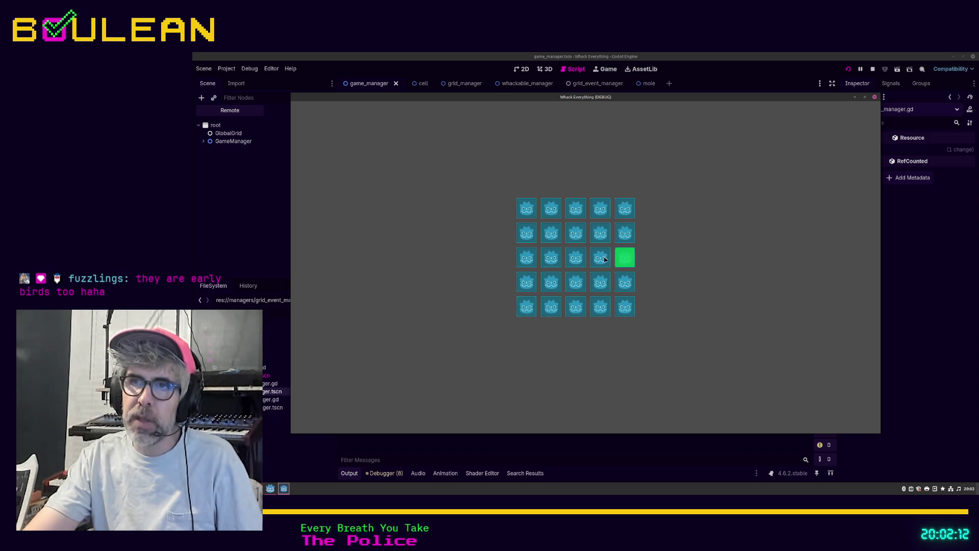
pyautogui.click(601, 257)
pyautogui.click(600, 233)
pyautogui.click(576, 208)
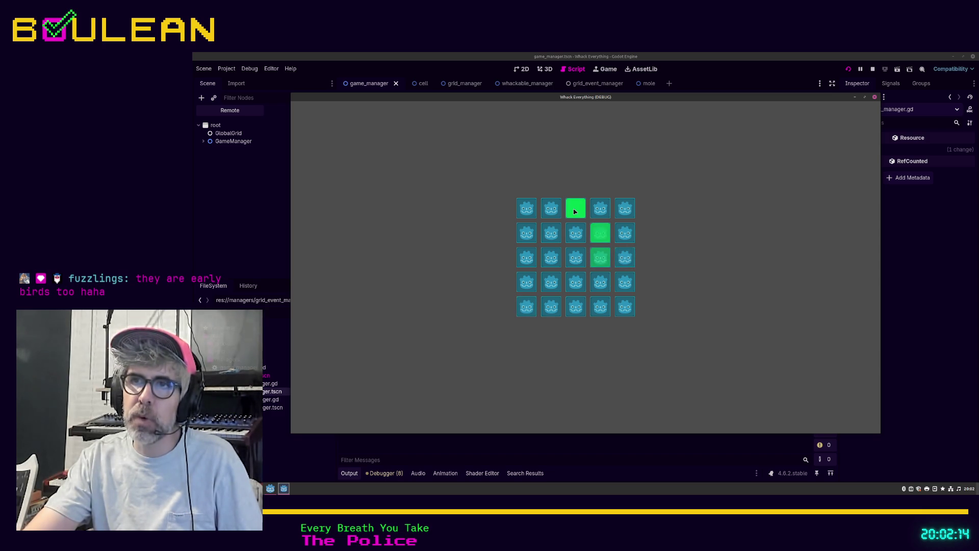
pyautogui.click(548, 211)
pyautogui.click(551, 233)
pyautogui.click(526, 233)
pyautogui.click(527, 258)
pyautogui.click(551, 254)
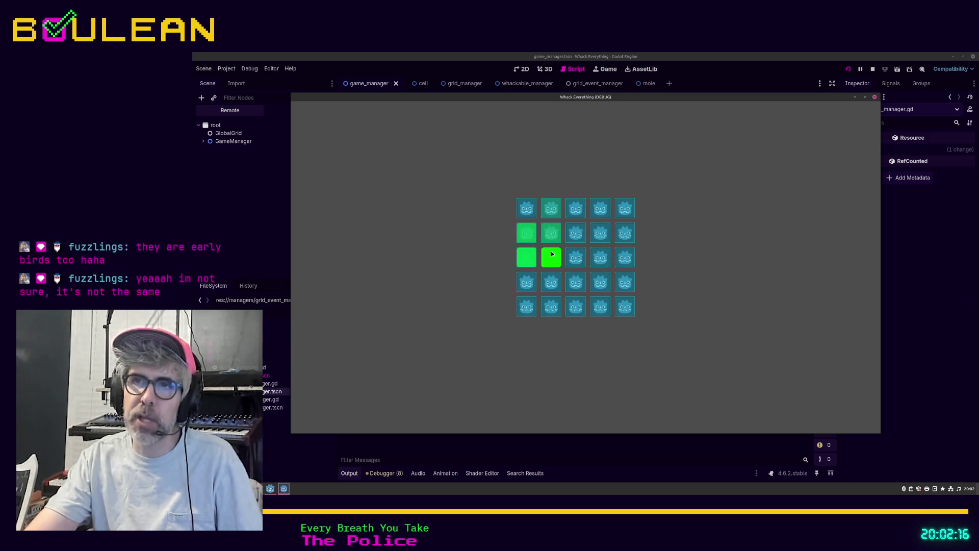
pyautogui.click(551, 282)
pyautogui.click(576, 307)
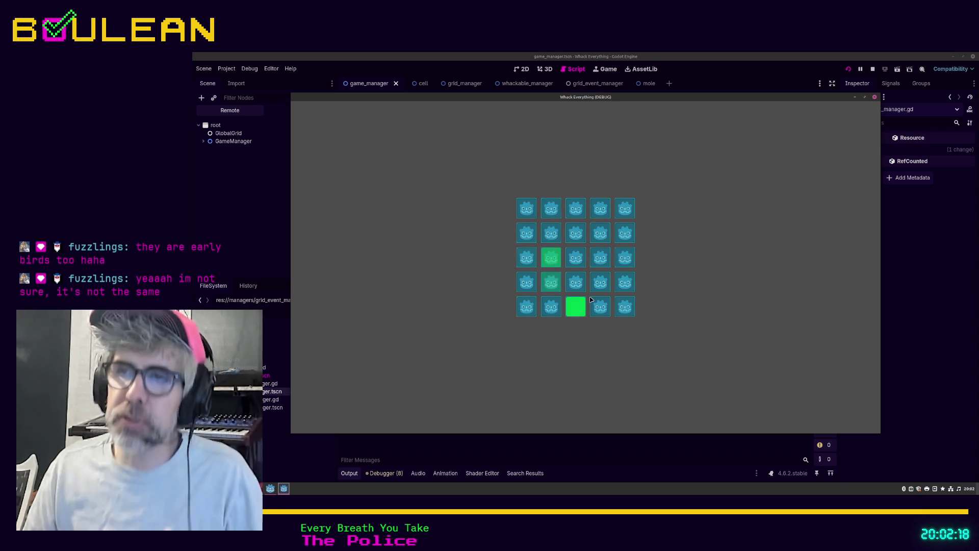
pyautogui.click(600, 283)
pyautogui.click(624, 281)
pyautogui.click(603, 264)
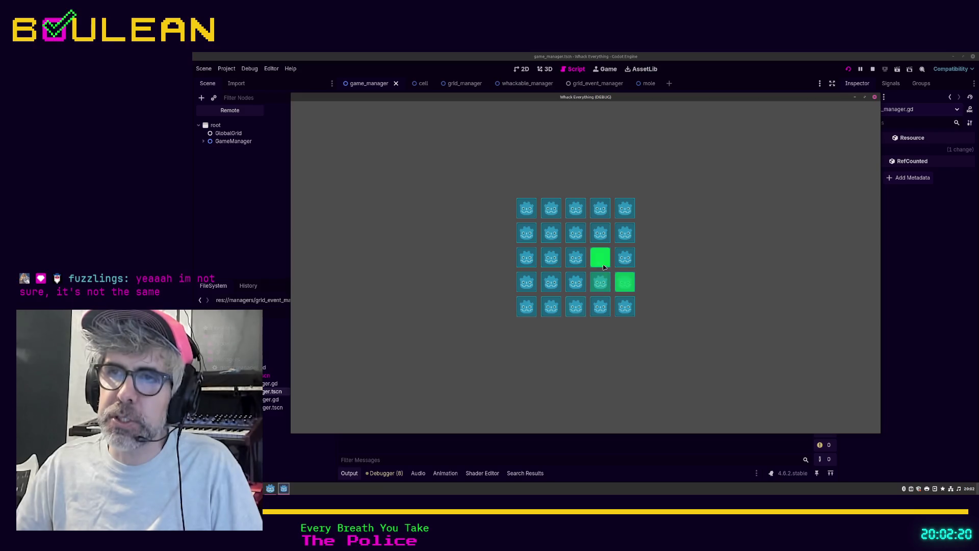
pyautogui.click(577, 258)
pyautogui.click(571, 282)
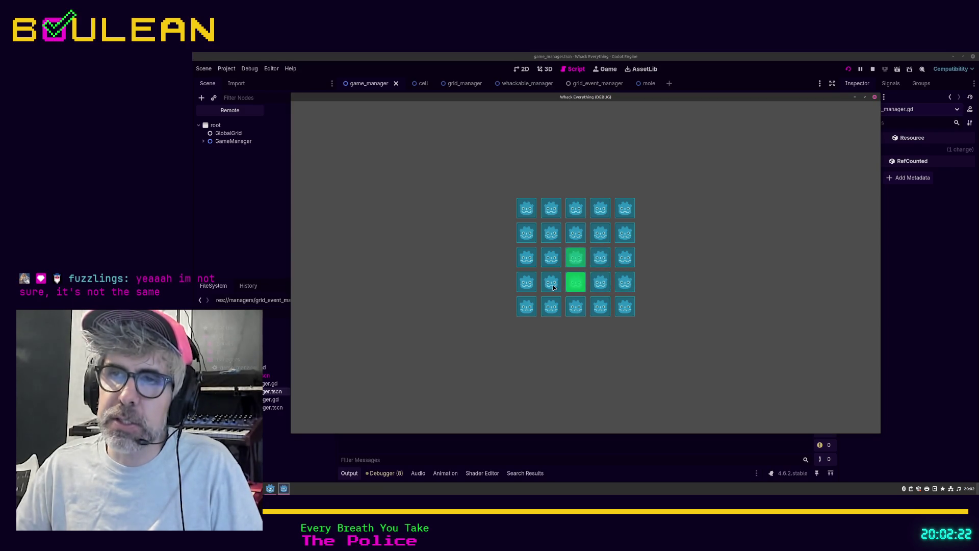
pyautogui.click(553, 286)
pyautogui.click(551, 306)
pyautogui.click(526, 305)
pyautogui.click(527, 281)
pyautogui.click(526, 257)
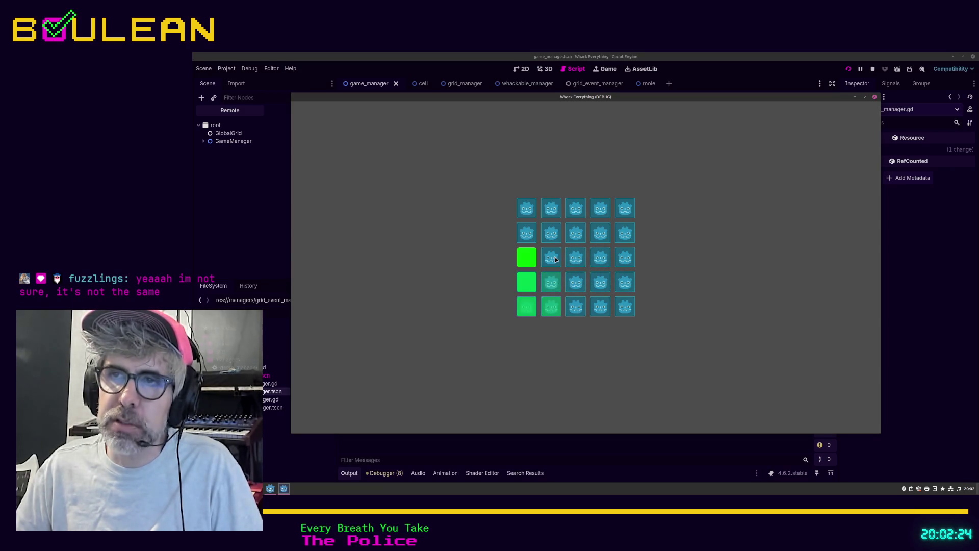
pyautogui.click(553, 259)
pyautogui.click(552, 234)
pyautogui.click(528, 234)
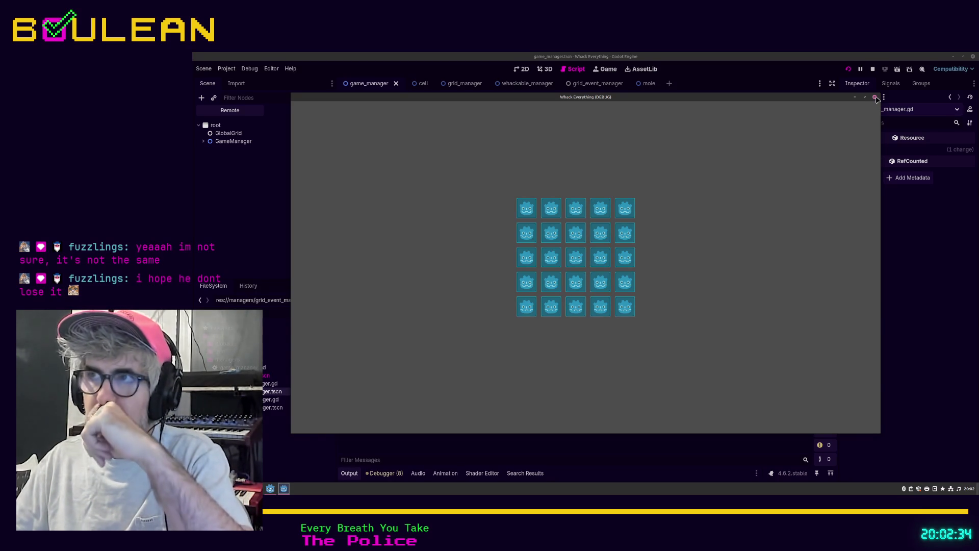
# Step: Stop the running game and look over grid_event_manager.gd from top to bottom
pyautogui.click(876, 98)
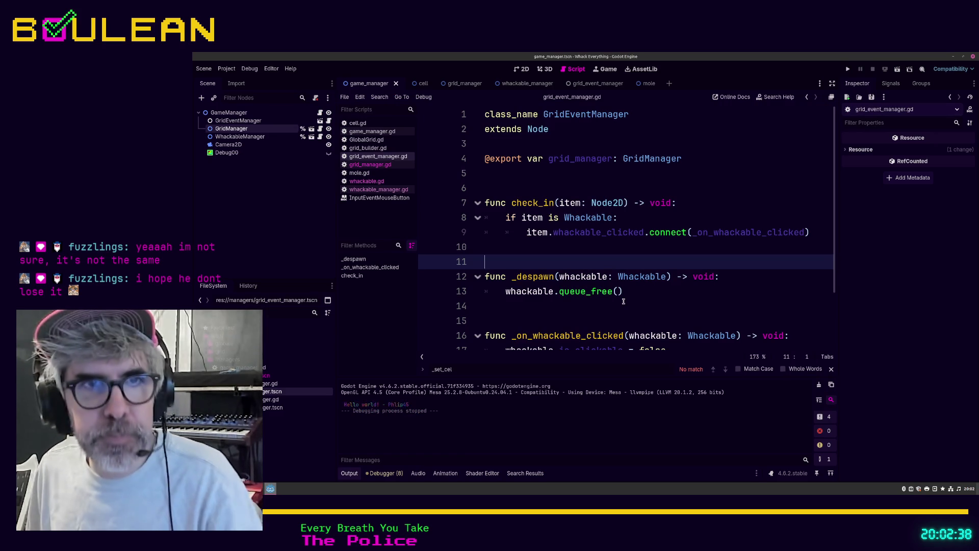
pyautogui.hotkey('ctrl', 'Home')
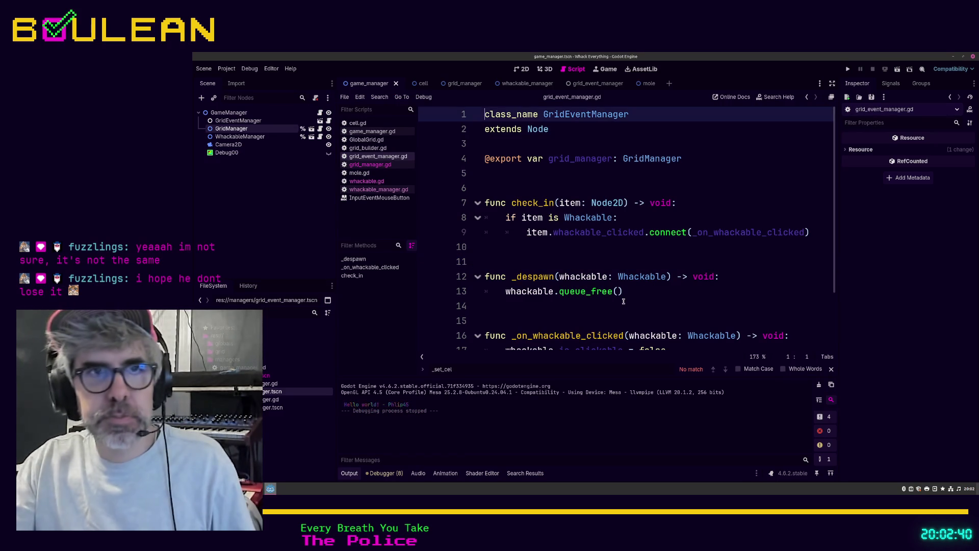
pyautogui.click(656, 280)
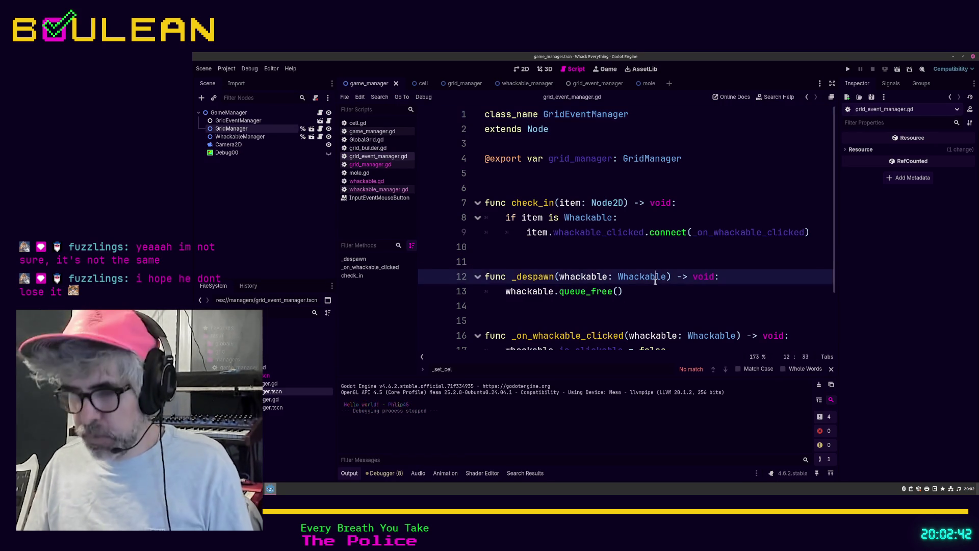
pyautogui.hotkey('ctrl', 'Home')
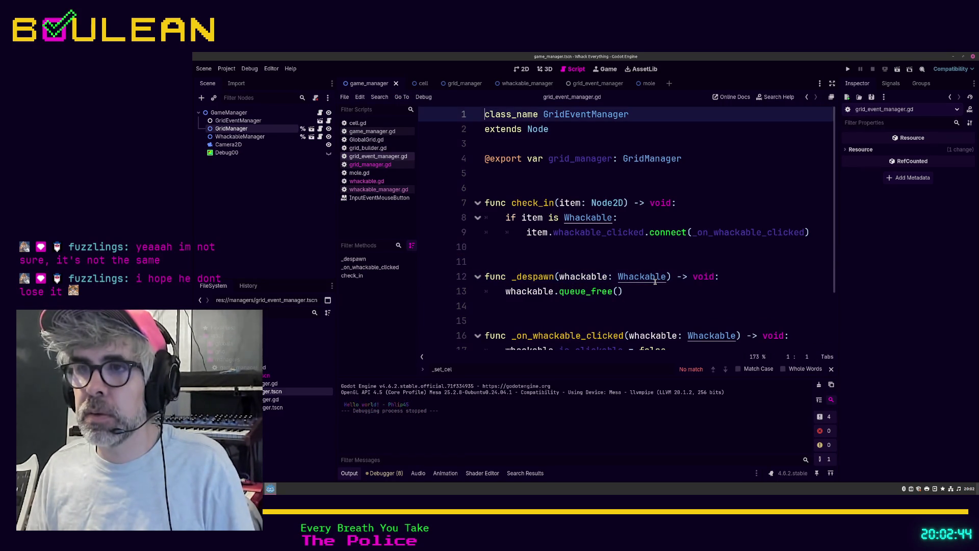
pyautogui.hotkey('ctrl', 'End')
pyautogui.press('Return')
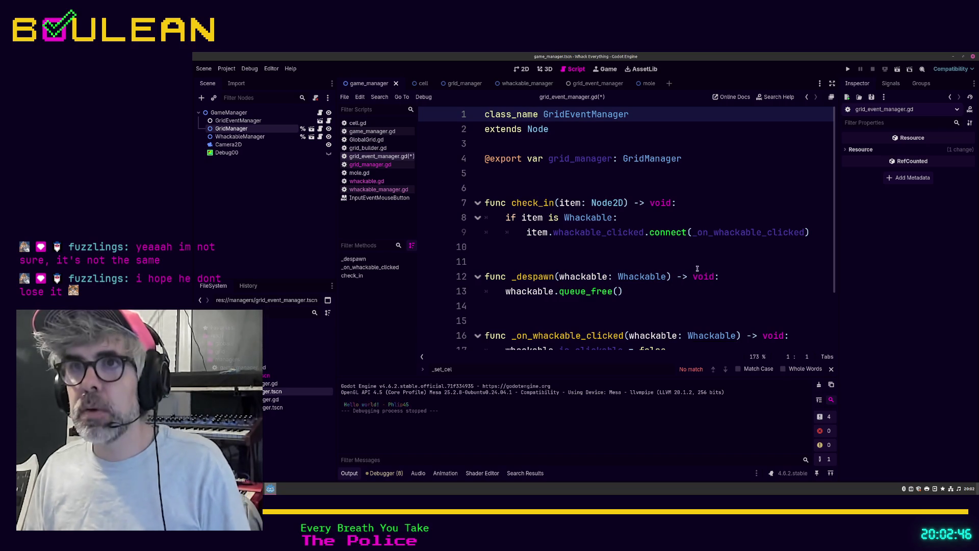
pyautogui.hotkey('ctrl', 'Home')
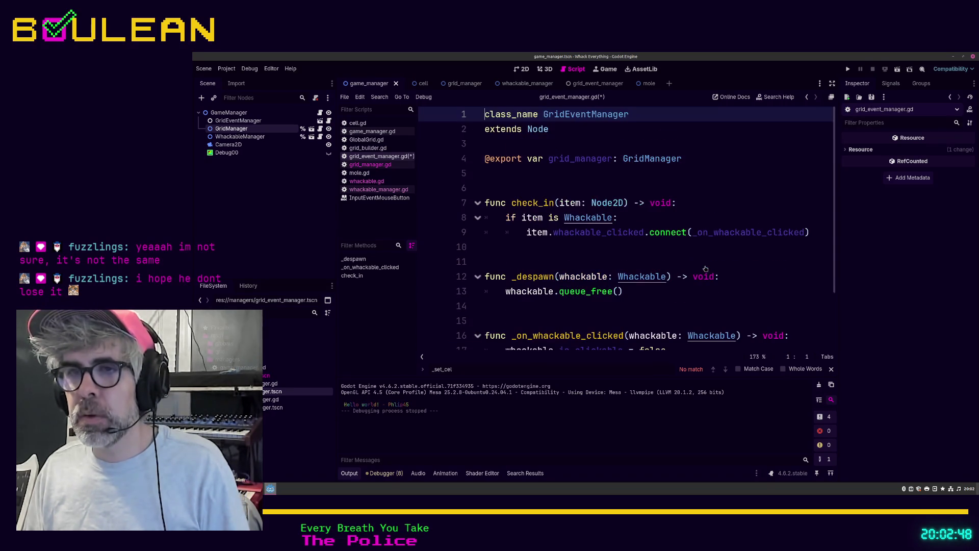
# Step: Rerun the game with F5 to test it again, then close its window
pyautogui.click(714, 307)
pyautogui.scroll(-2, 712, 312)
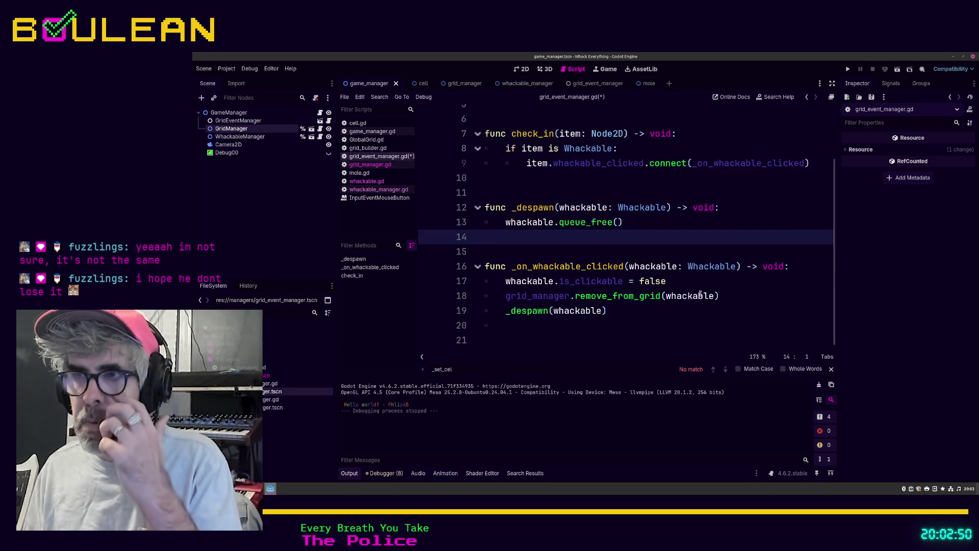
pyautogui.click(694, 327)
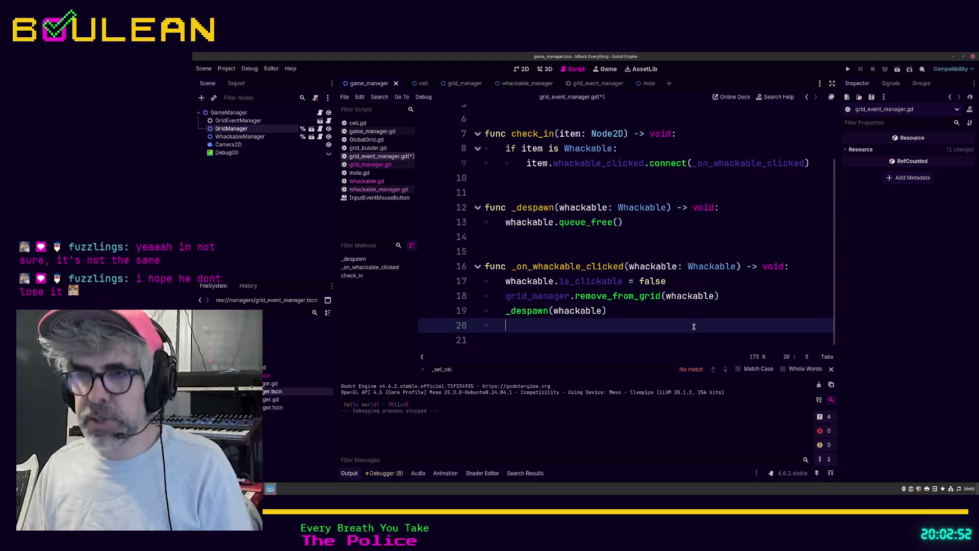
pyautogui.press('F5')
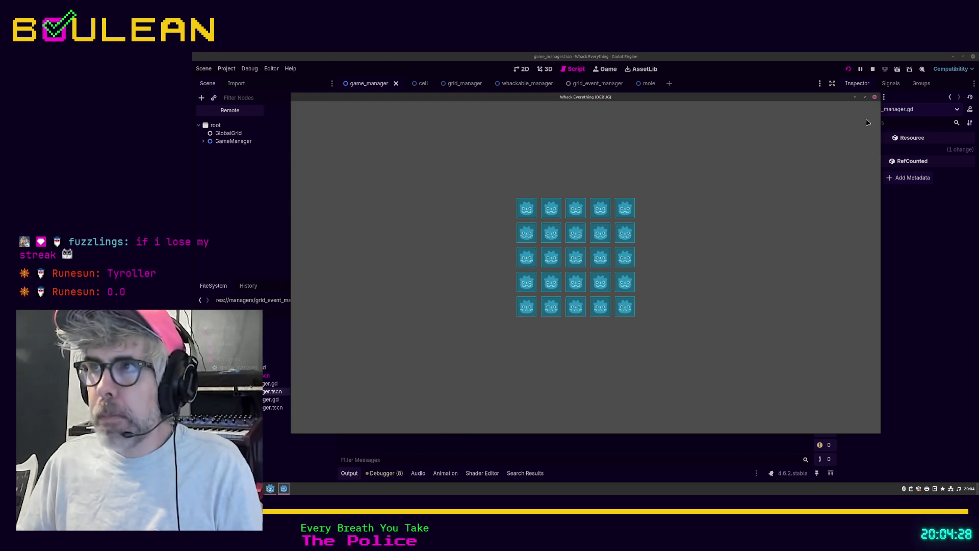
pyautogui.click(875, 97)
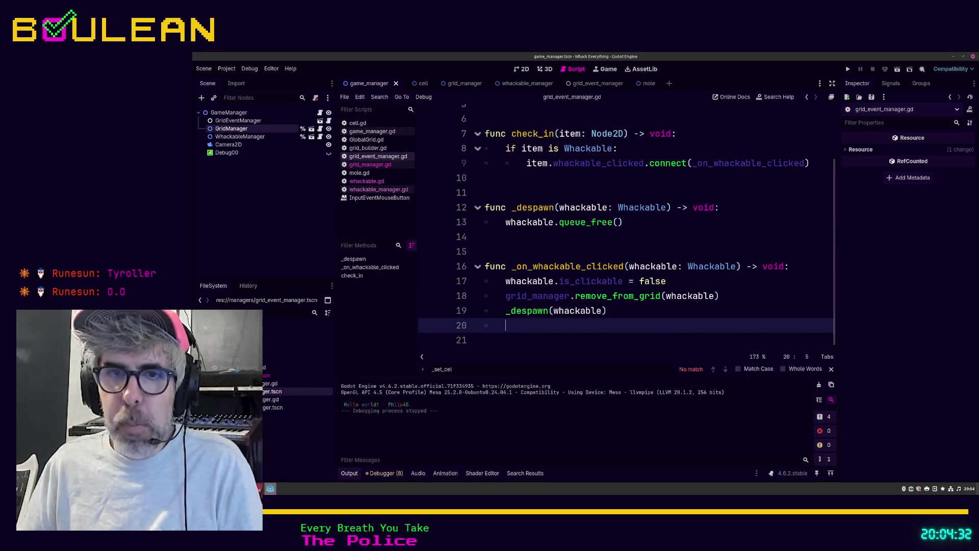
# Step: Switch to Firefox and search the indie developer's name in a new tab
pyautogui.hotkey('alt', 'Tab')
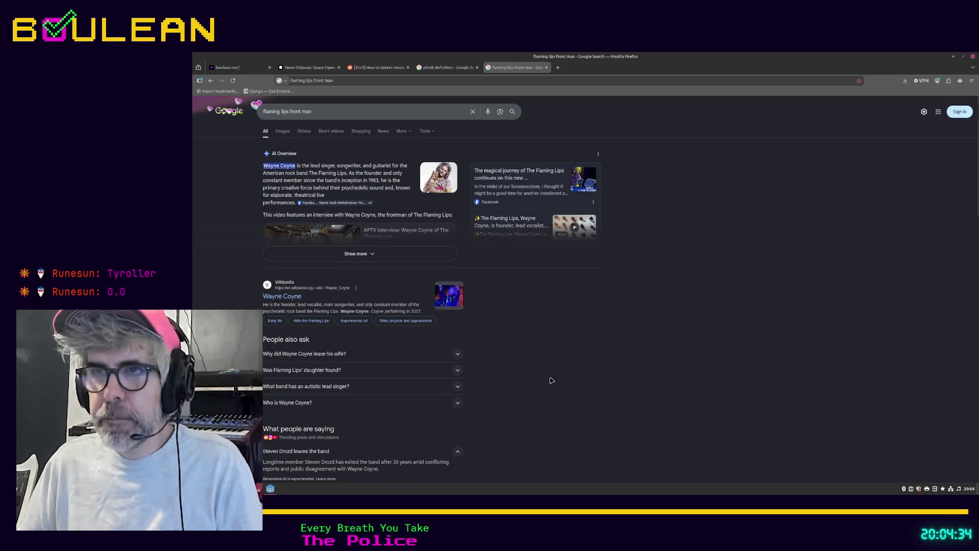
pyautogui.hotkey('ctrl', 't')
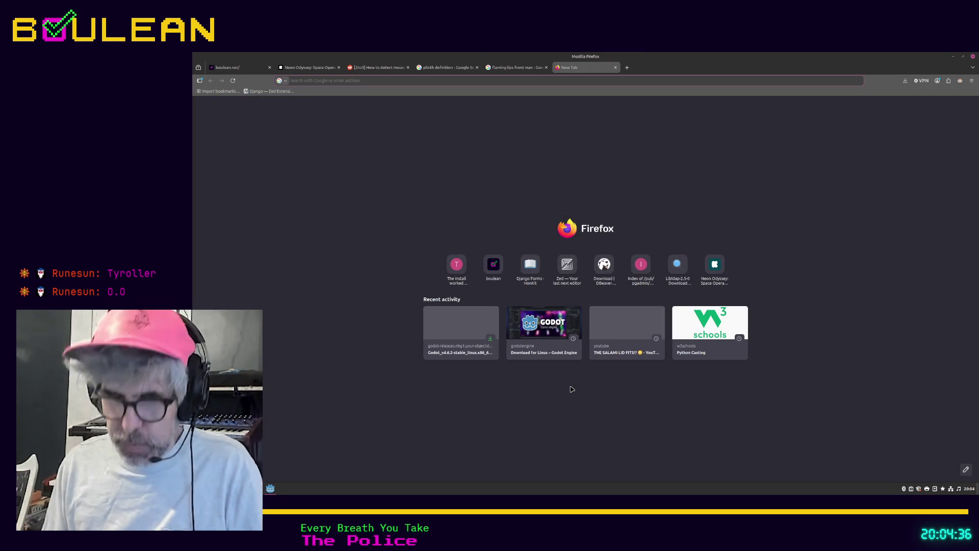
pyautogui.write('jonas')
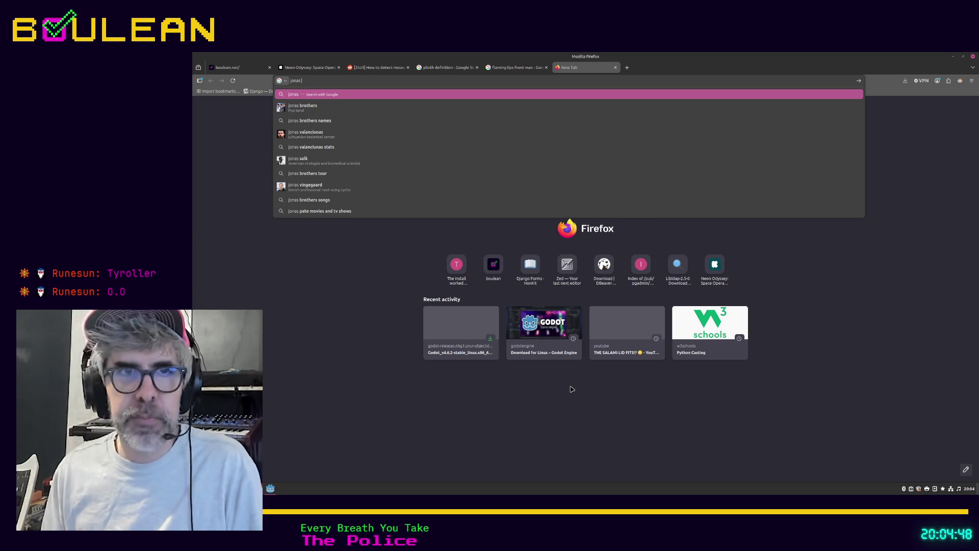
pyautogui.write('tyroller')
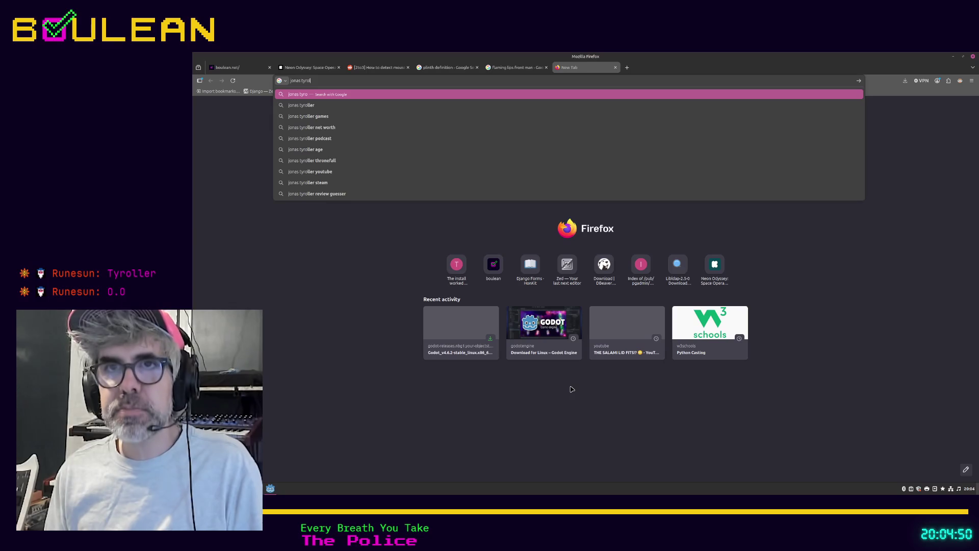
pyautogui.press('Return')
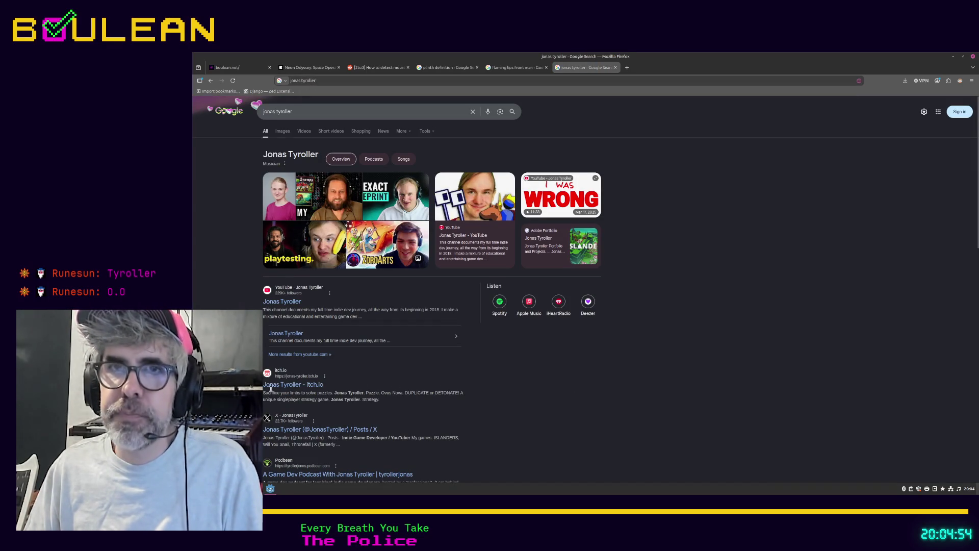
# Step: Open the developer's YouTube channel, pause its featured video and check the About details
pyautogui.click(276, 304)
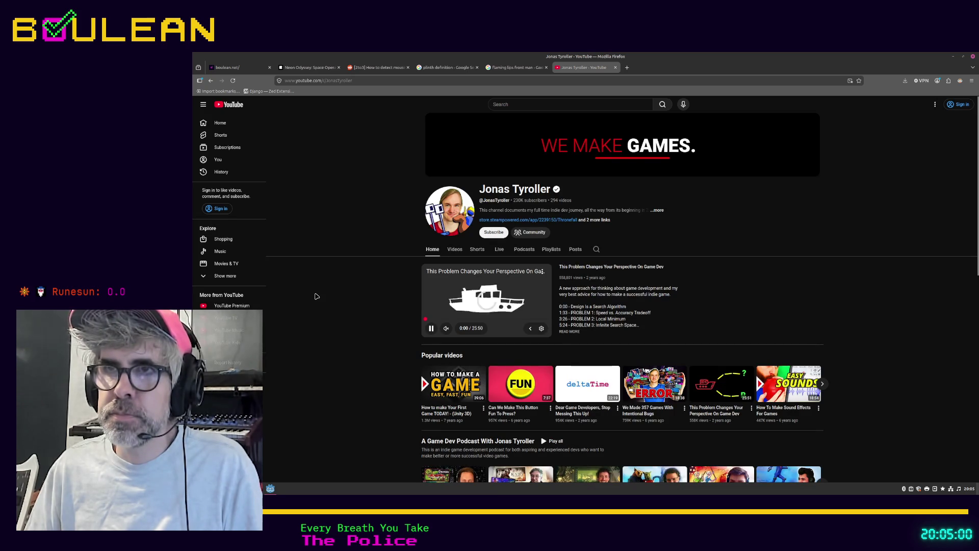
pyautogui.click(431, 329)
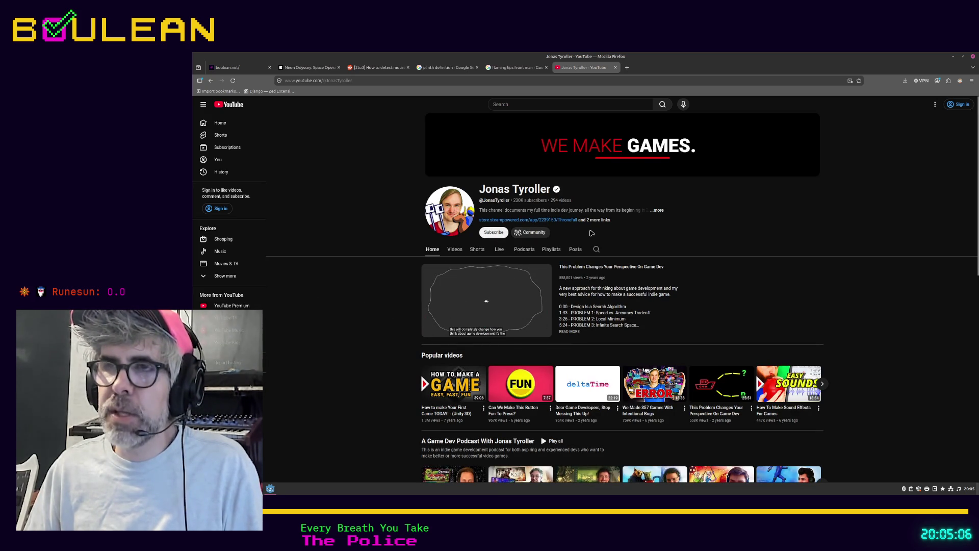
pyautogui.click(655, 214)
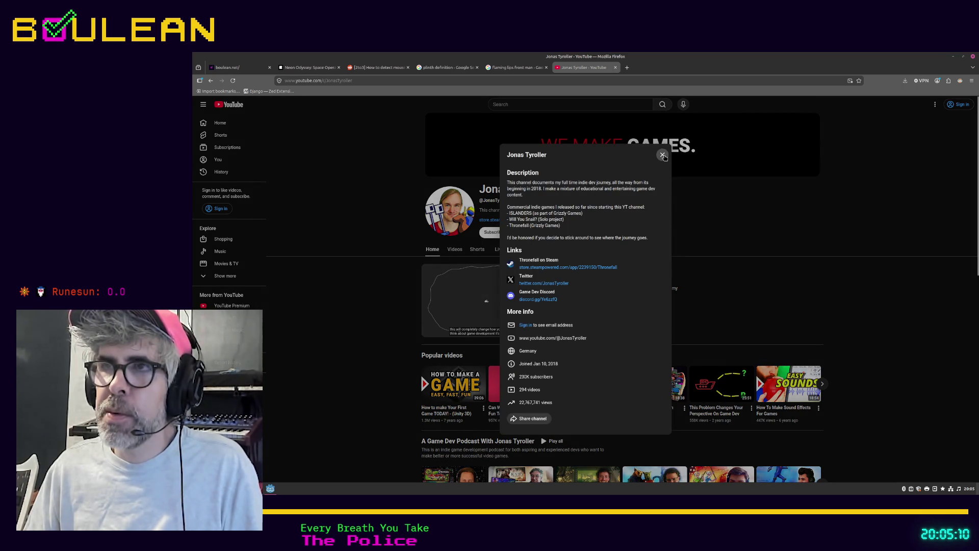
pyautogui.click(663, 155)
pyautogui.click(388, 82)
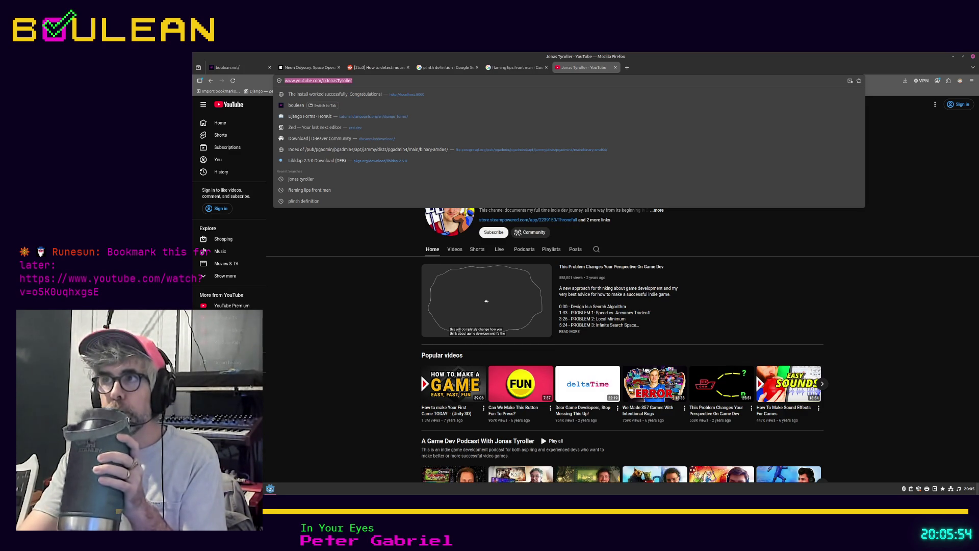
# Step: Minimize Firefox to bring the Godot editor with grid_event_manager.gd back
pyautogui.click(953, 58)
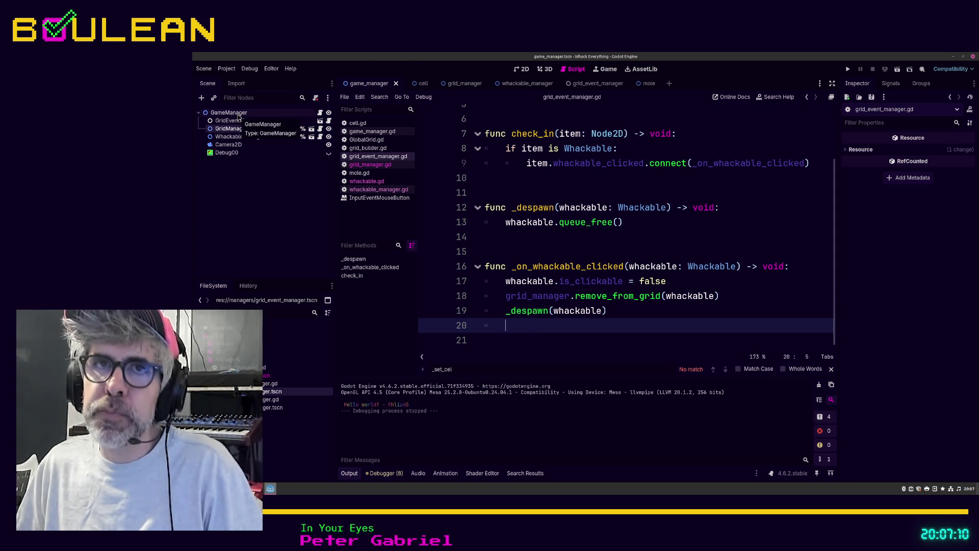
pyautogui.click(238, 115)
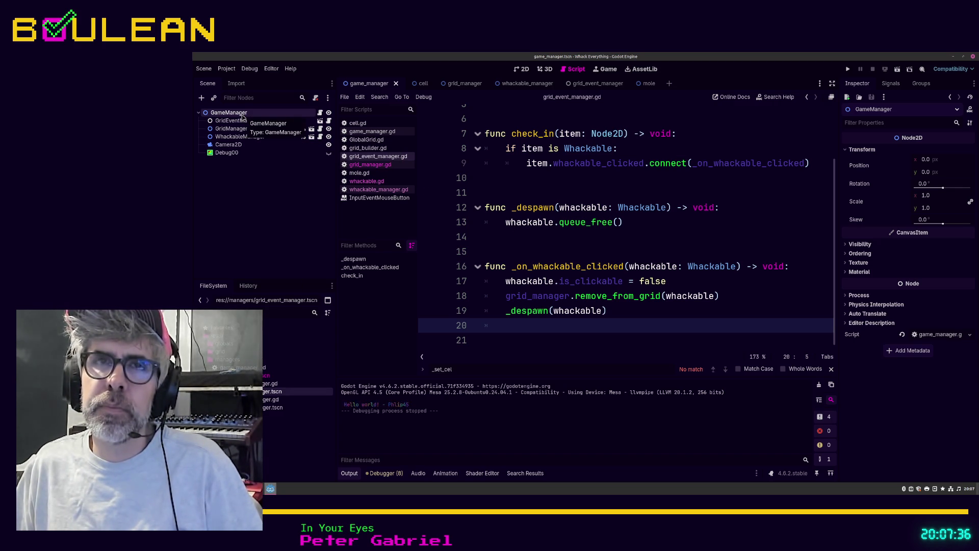
pyautogui.rightClick(245, 117)
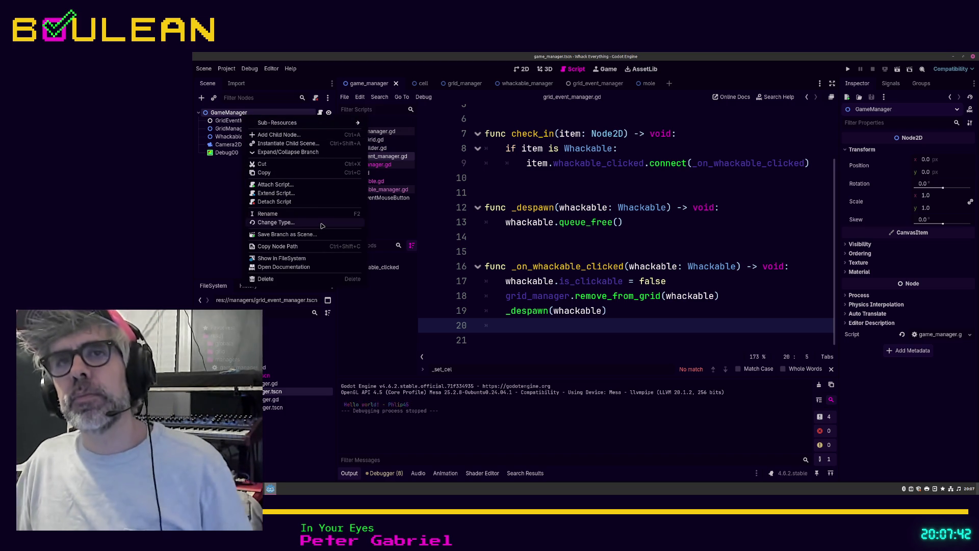
pyautogui.click(245, 309)
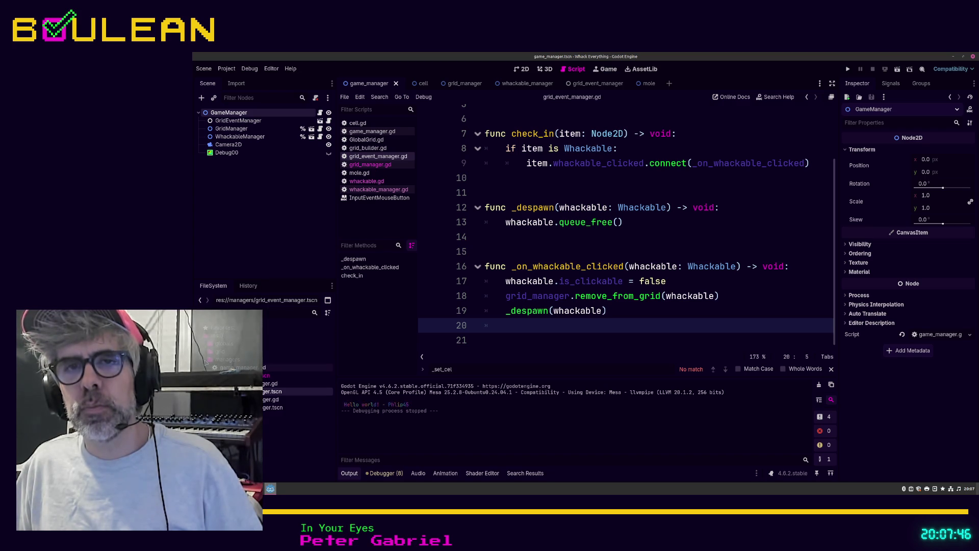
# Step: Create a new folder named 'ui' at res:// and select it
pyautogui.rightClick(217, 337)
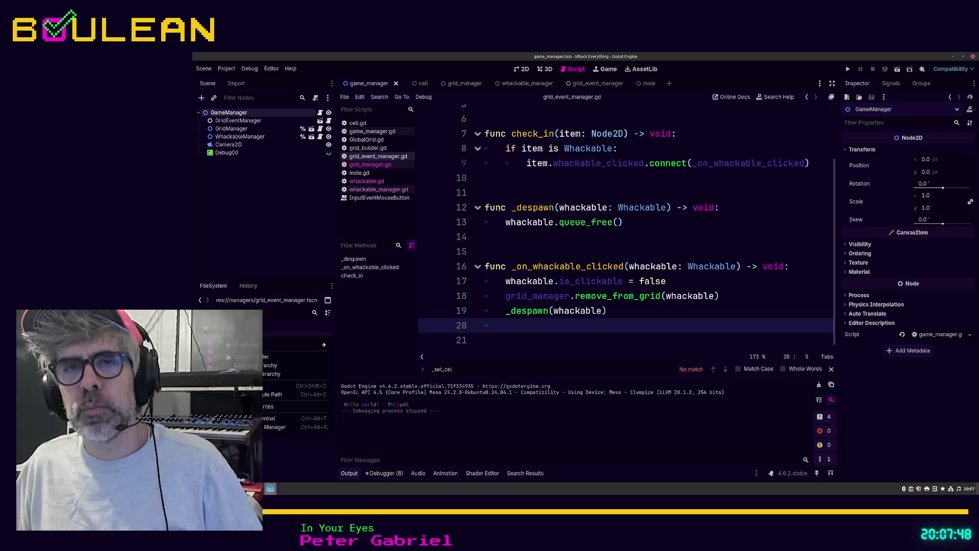
pyautogui.moveTo(299, 350)
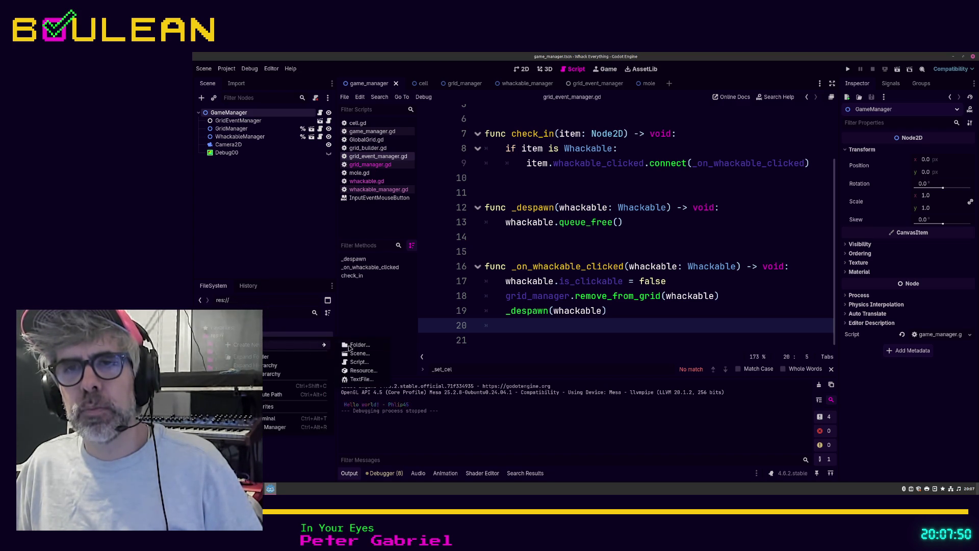
pyautogui.click(351, 346)
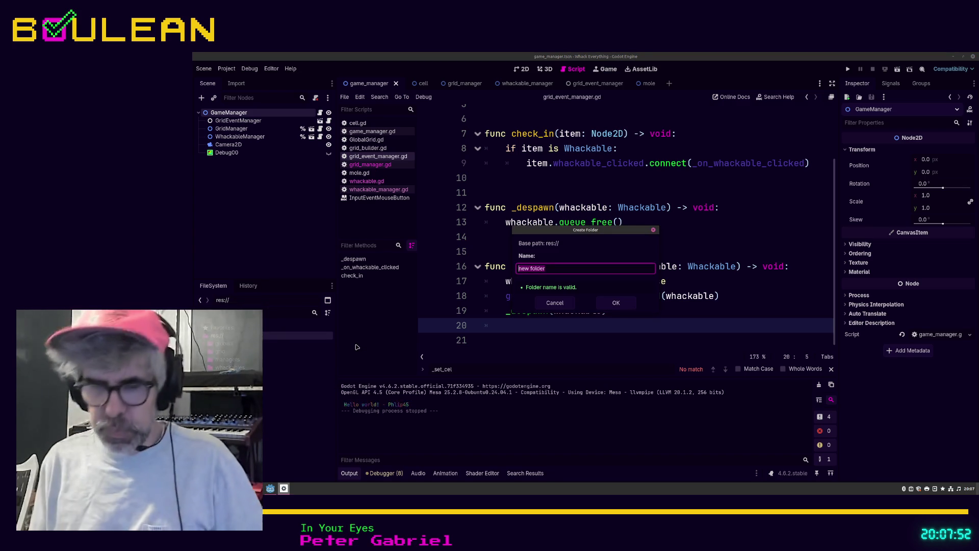
pyautogui.write('ui')
pyautogui.press('Return')
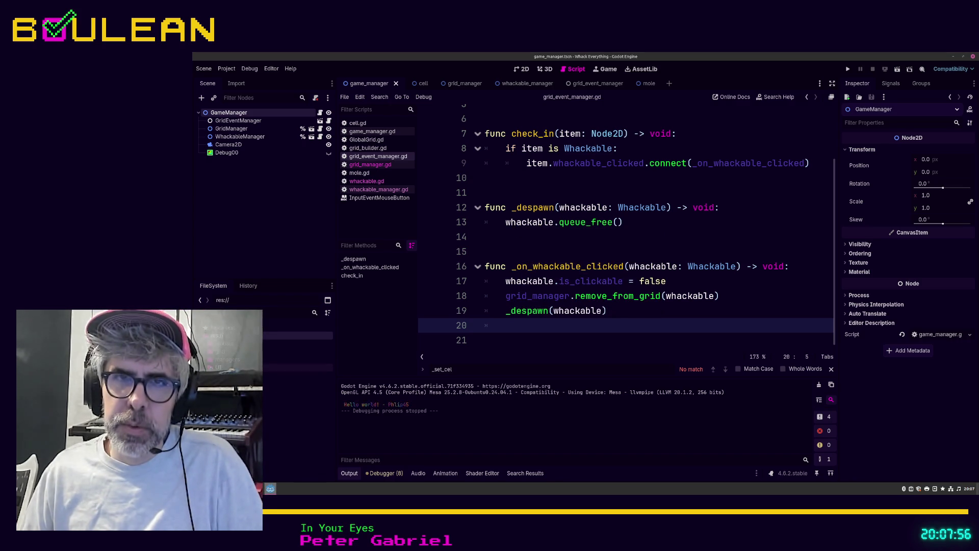
pyautogui.click(219, 368)
pyautogui.rightClick(217, 344)
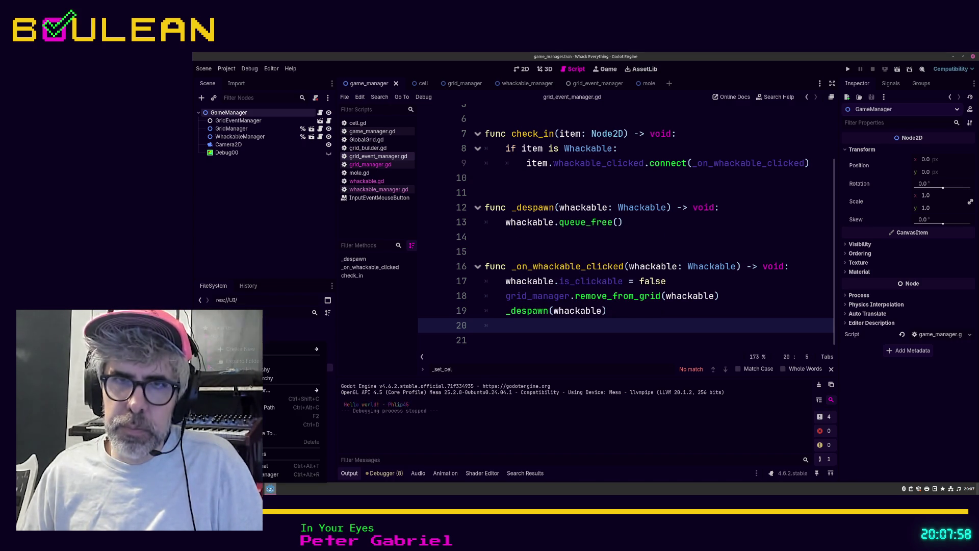
# Step: Add a game_UI scene in the UI folder with a User Interface root node
pyautogui.moveTo(270, 351)
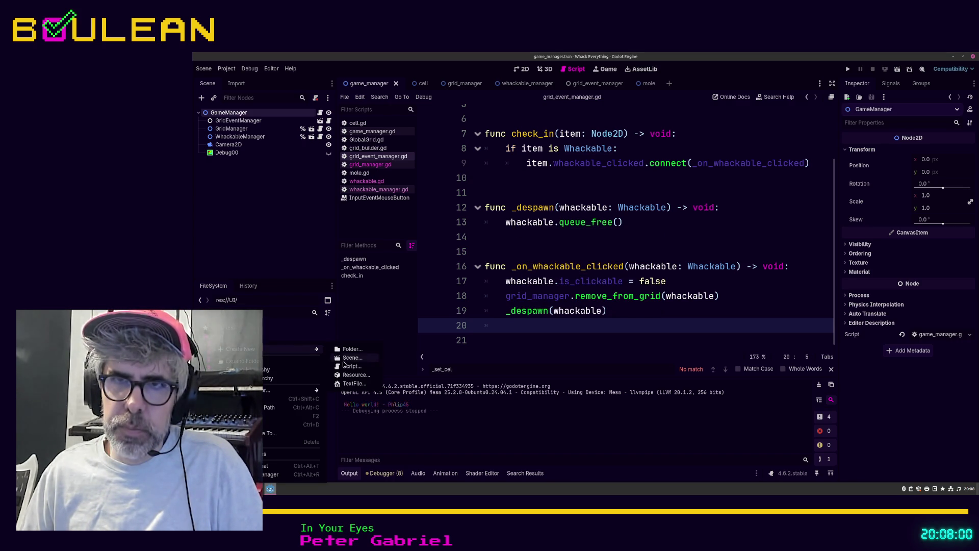
pyautogui.click(349, 357)
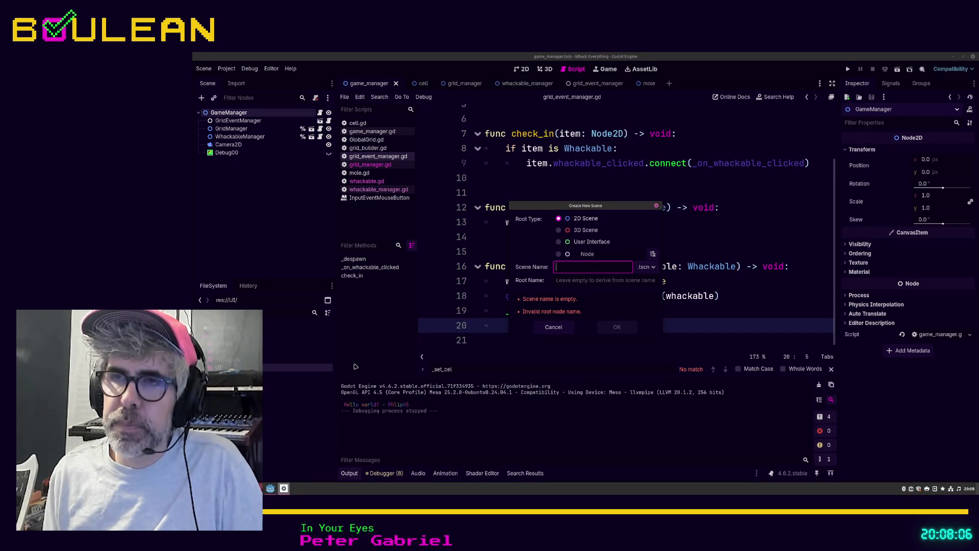
pyautogui.write('game_')
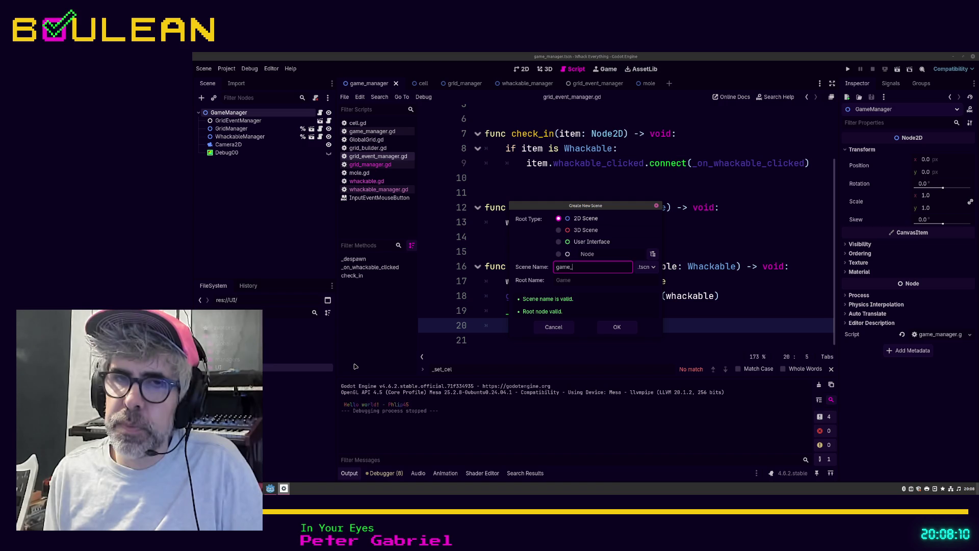
pyautogui.write('UI')
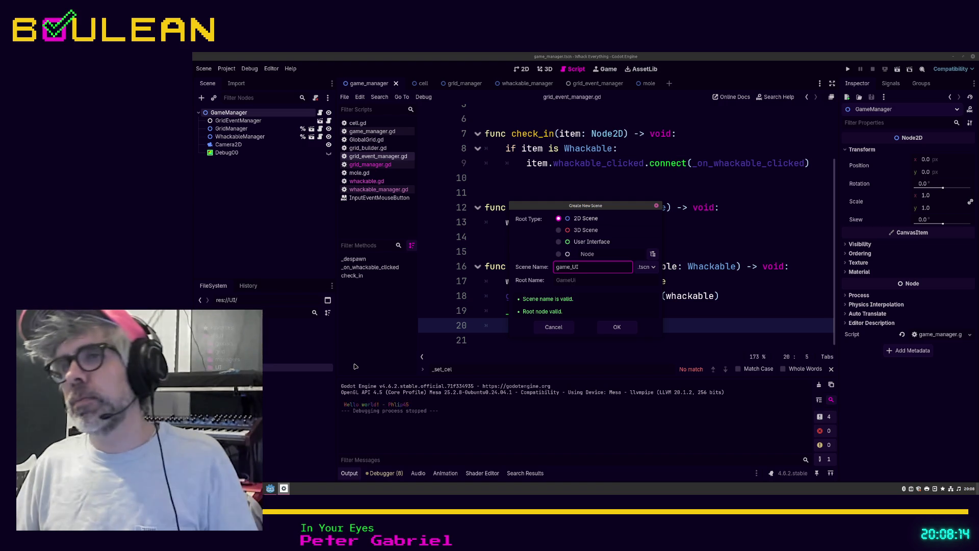
pyautogui.click(560, 246)
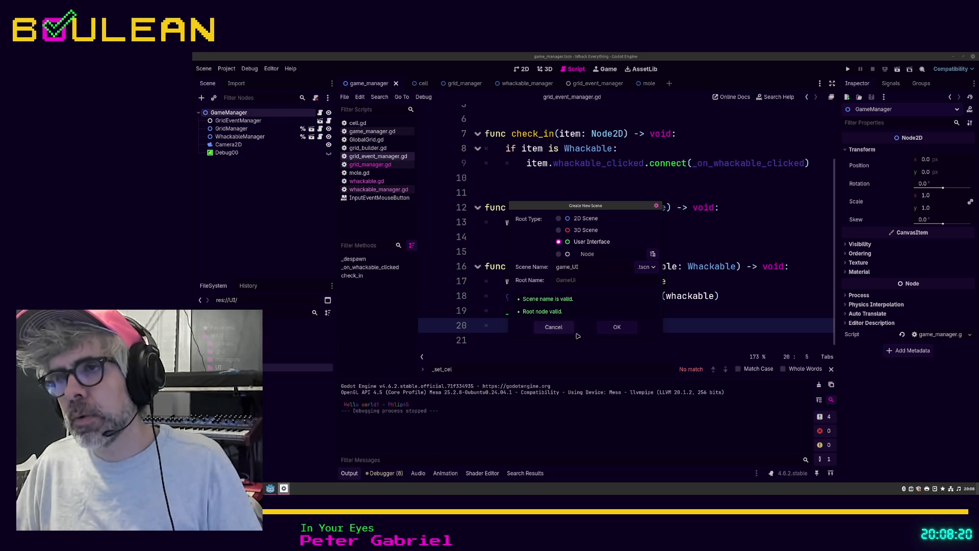
pyautogui.click(613, 329)
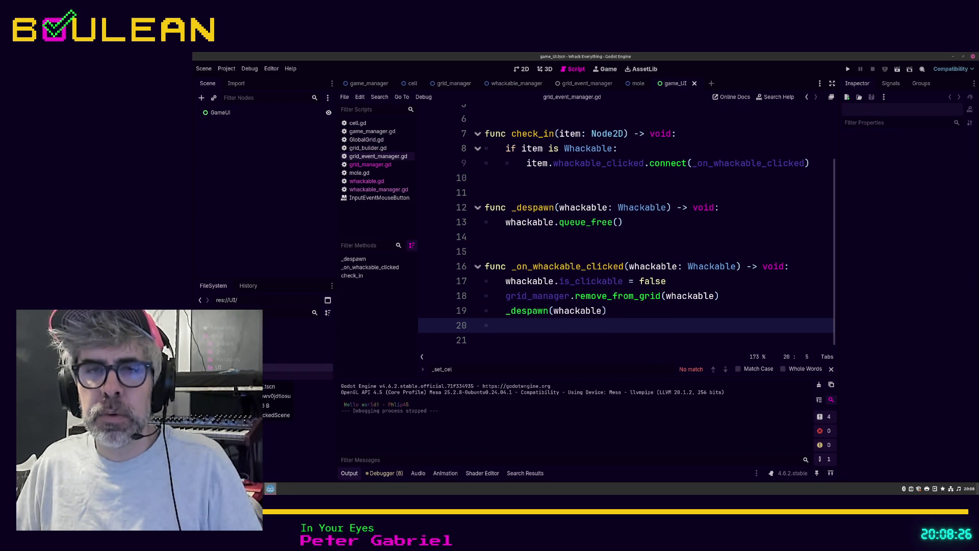
# Step: Select game_UI.tscn and expand the managers folder, ending in a 'name already exists' warning
pyautogui.click(299, 376)
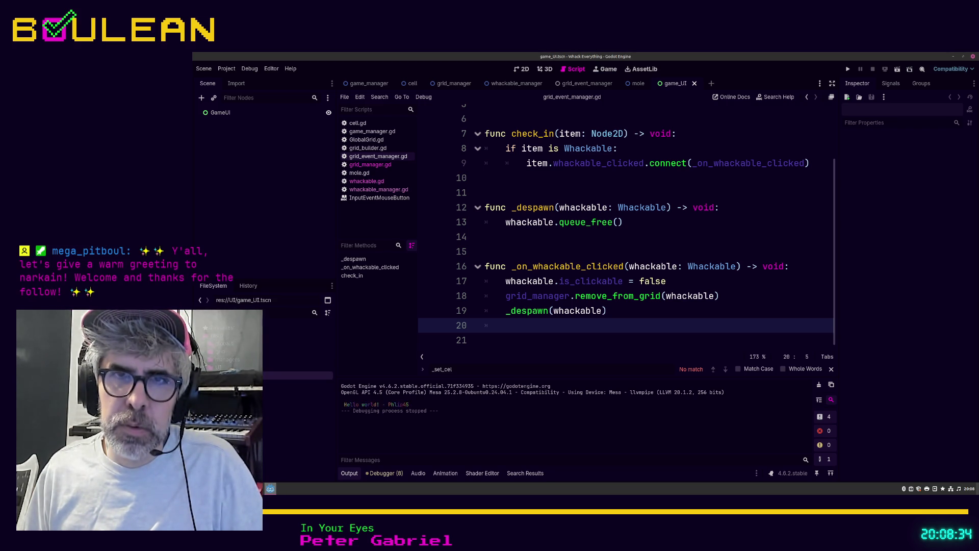
pyautogui.click(206, 359)
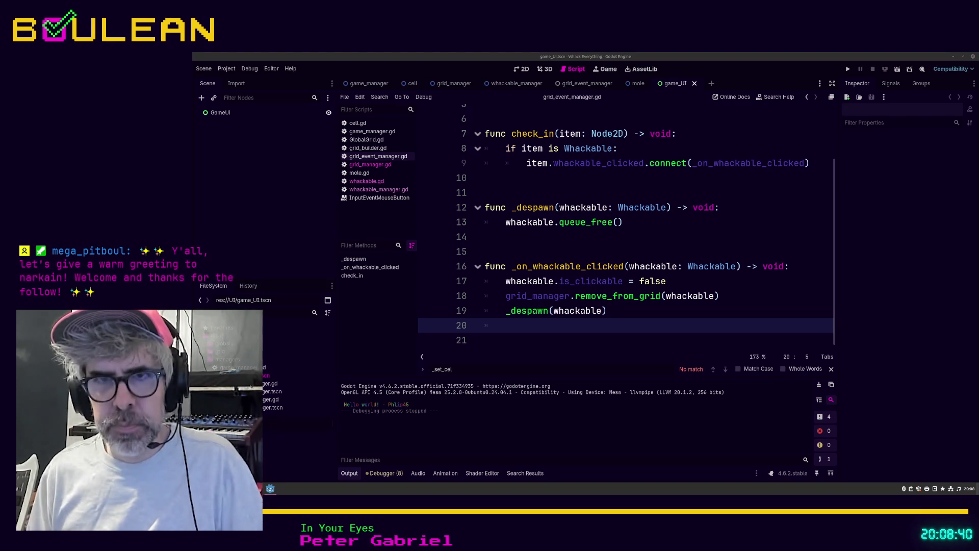
pyautogui.press('Return')
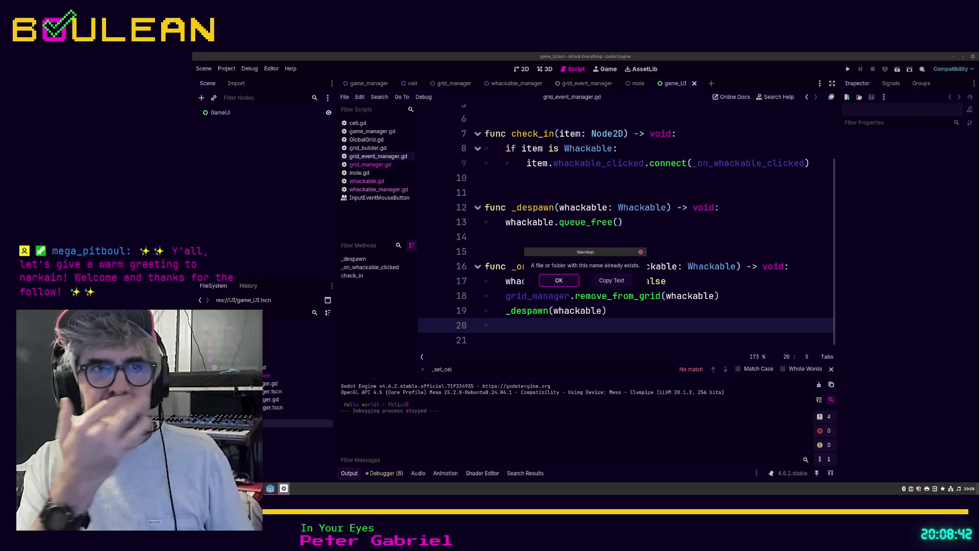